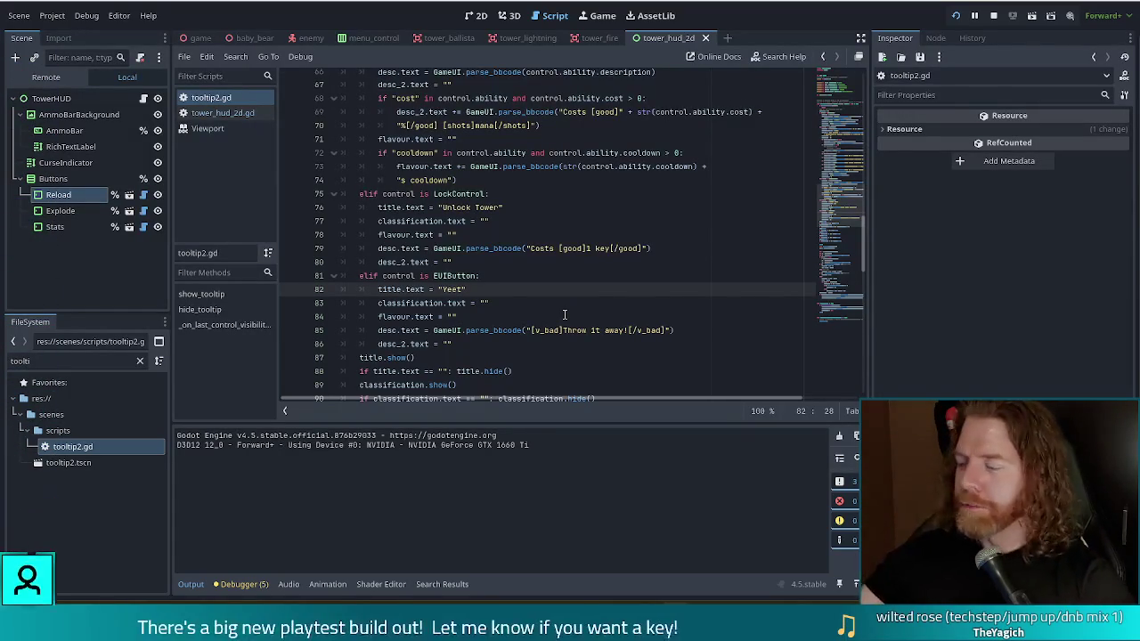
Add line 81 after line 80 reading 'elif control is EUIButton and control.get_parent().get_parent()' using autocomplete
mouse_move(429, 140)
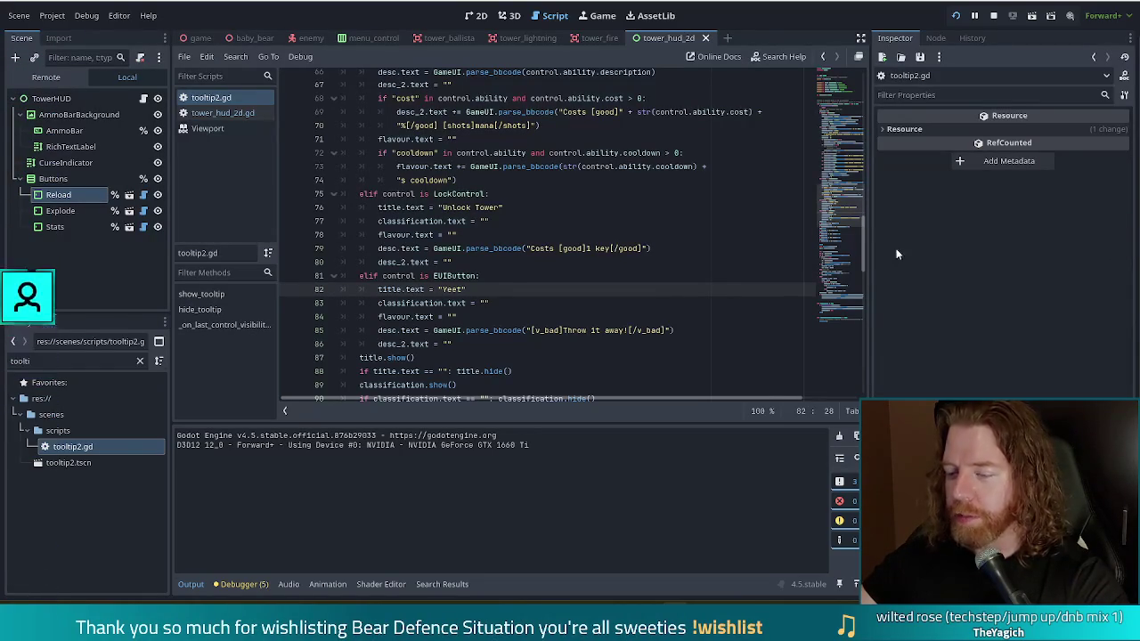
left_click(524, 299)
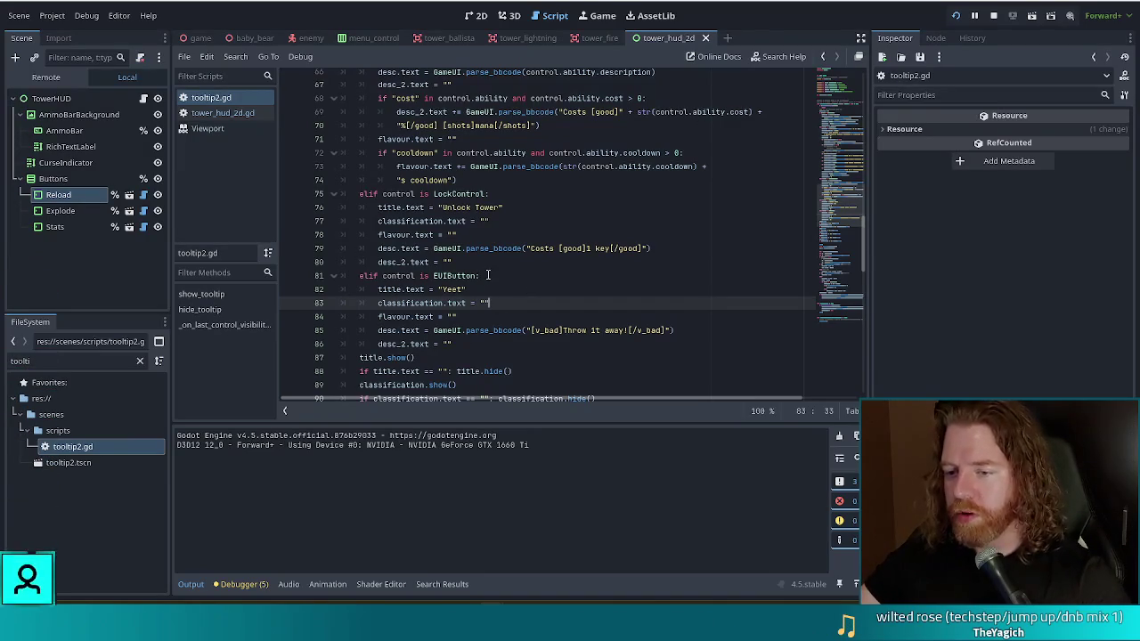
left_click(523, 289)
left_click(513, 263)
key("Return")
key("BackSpace")
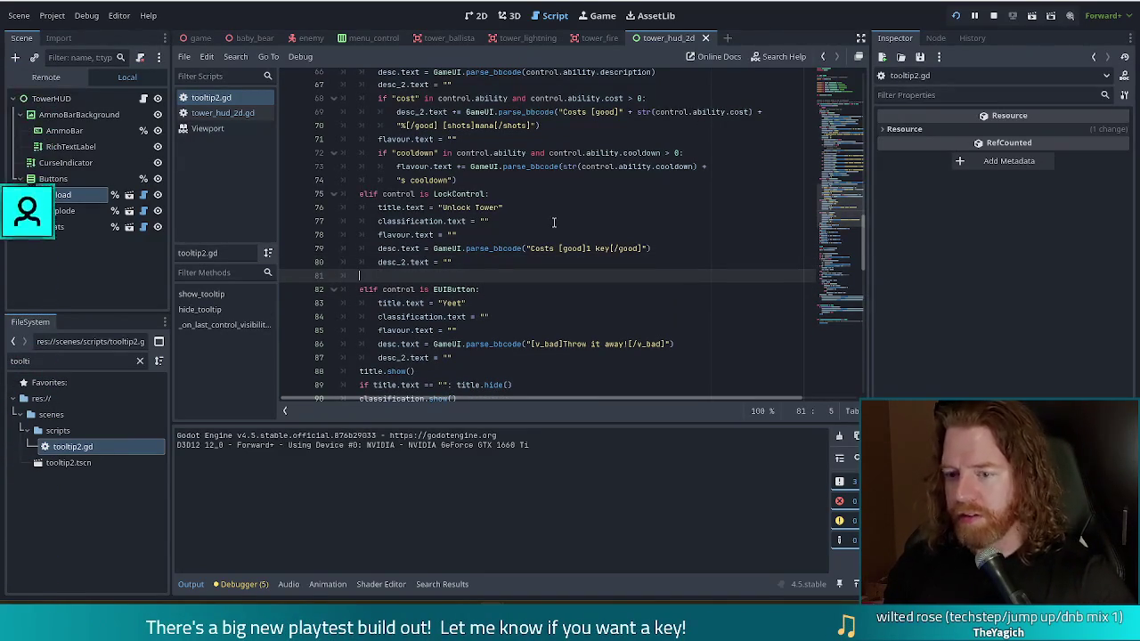
type("elif co")
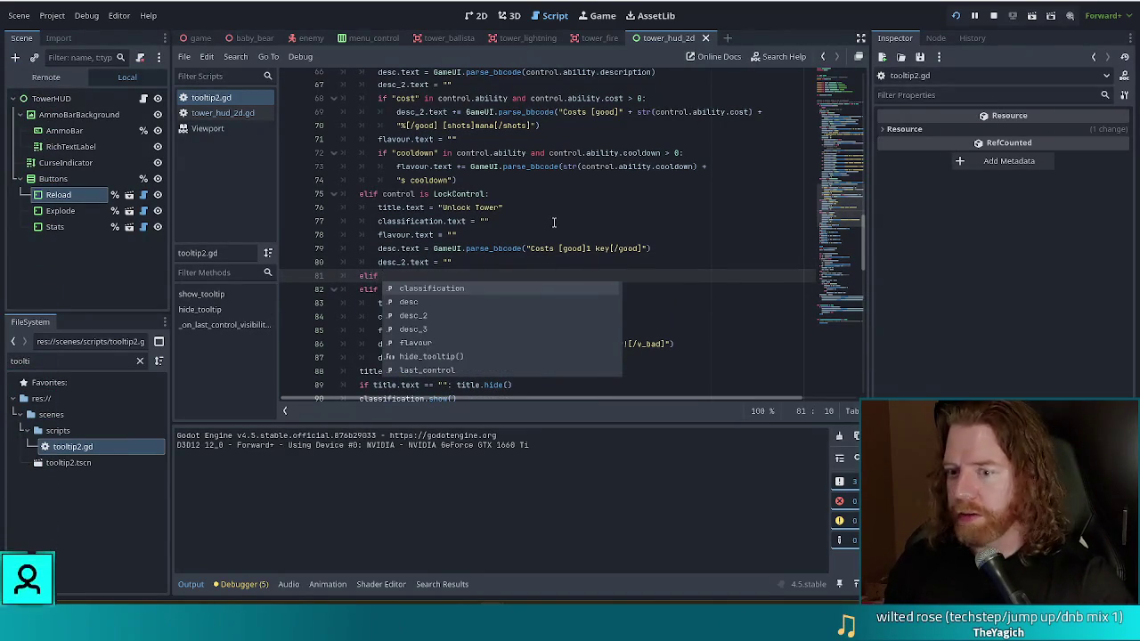
type("ntrol ")
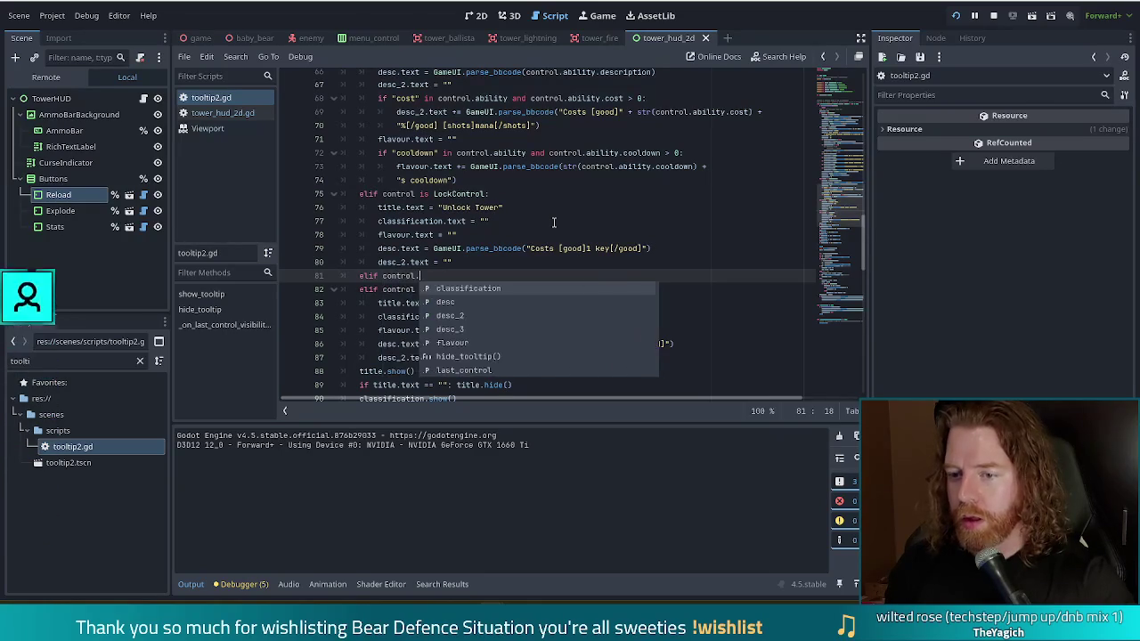
type("is EUI")
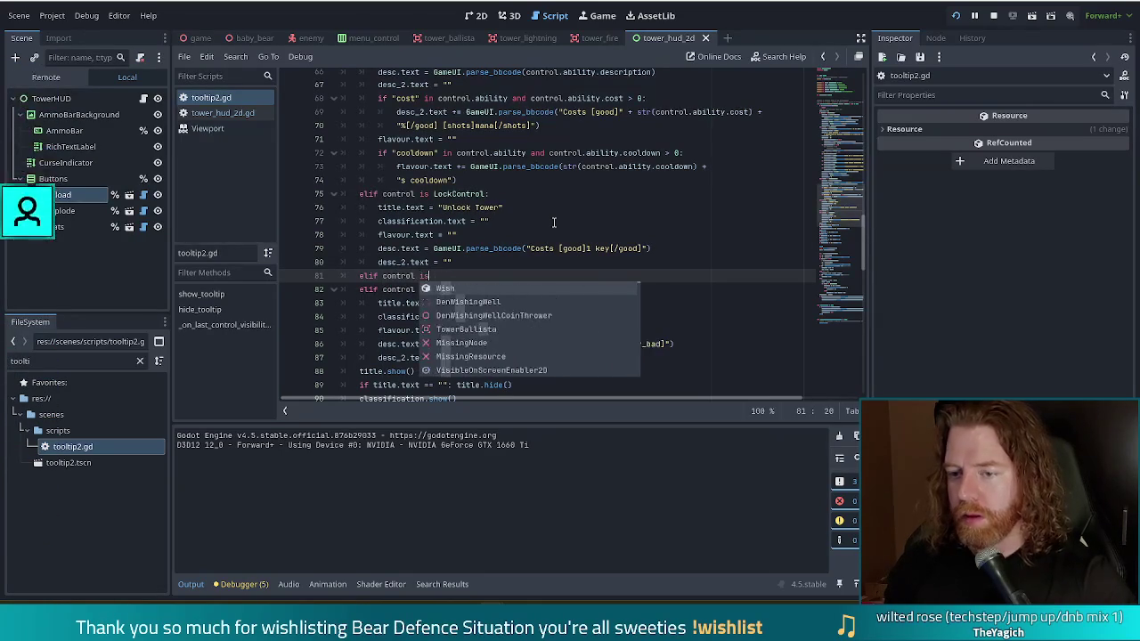
key("Return")
type("a")
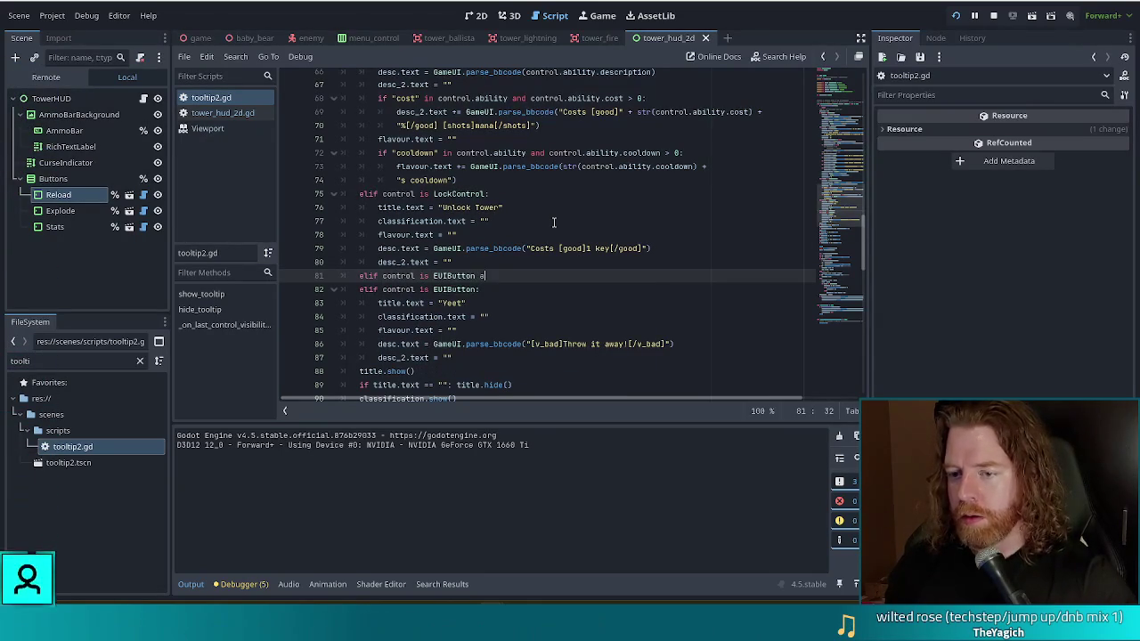
type("nd control.get")
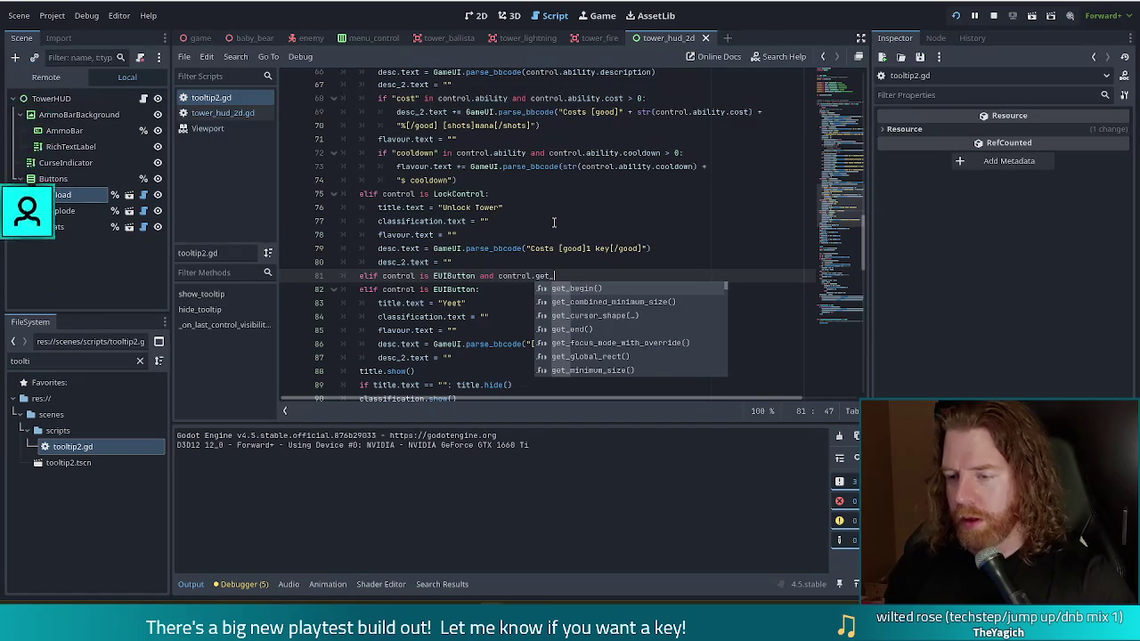
type("_parent")
key("Return")
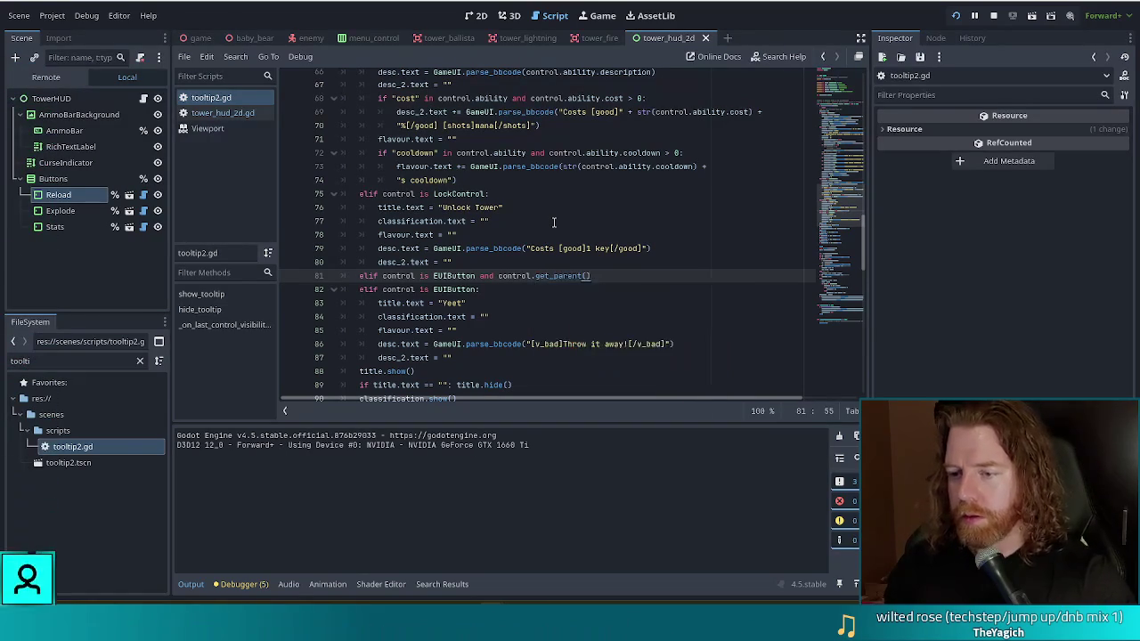
type(".get_par")
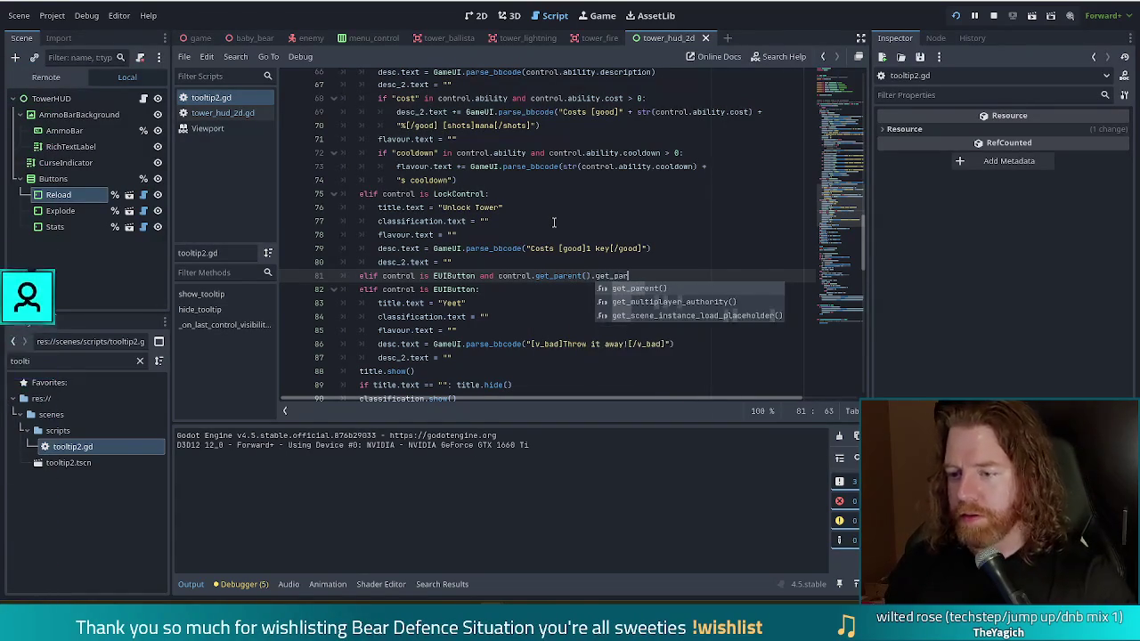
key("Return")
End line 81 with 'is TowerHUD2D:' and start an indented line below it
left_click_drag(652, 276, 588, 276)
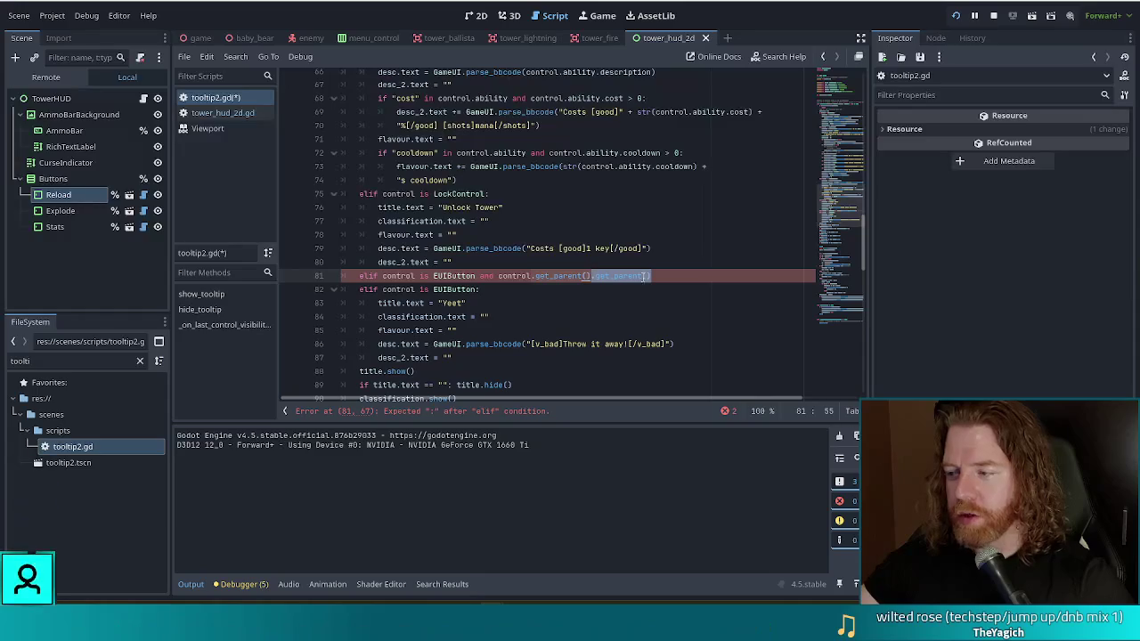
left_click(664, 276)
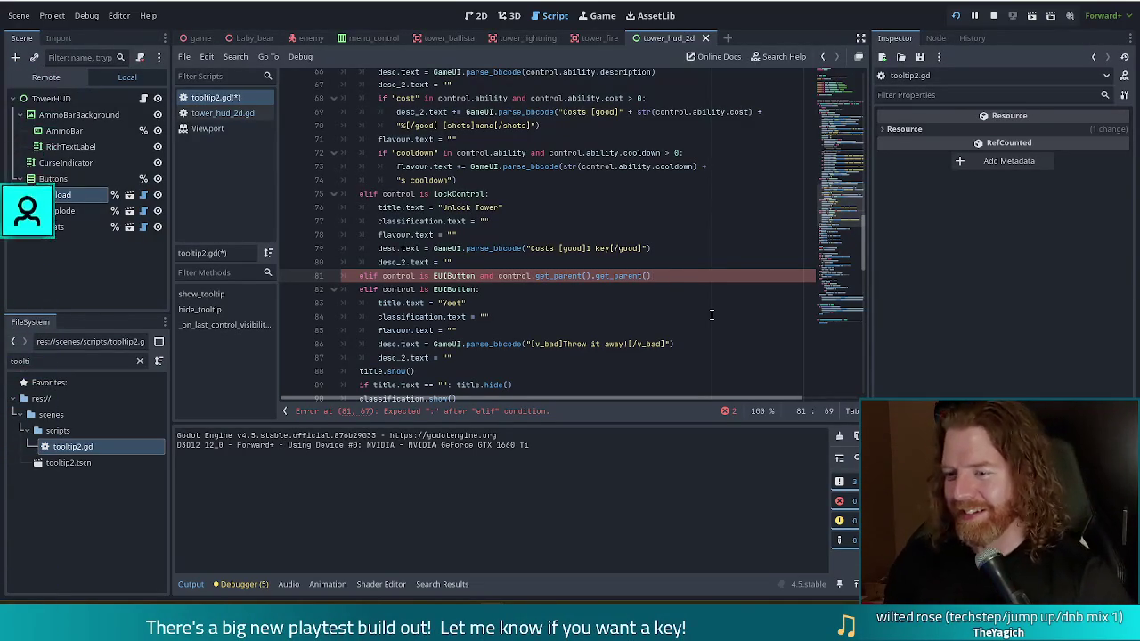
type("is ")
type("T")
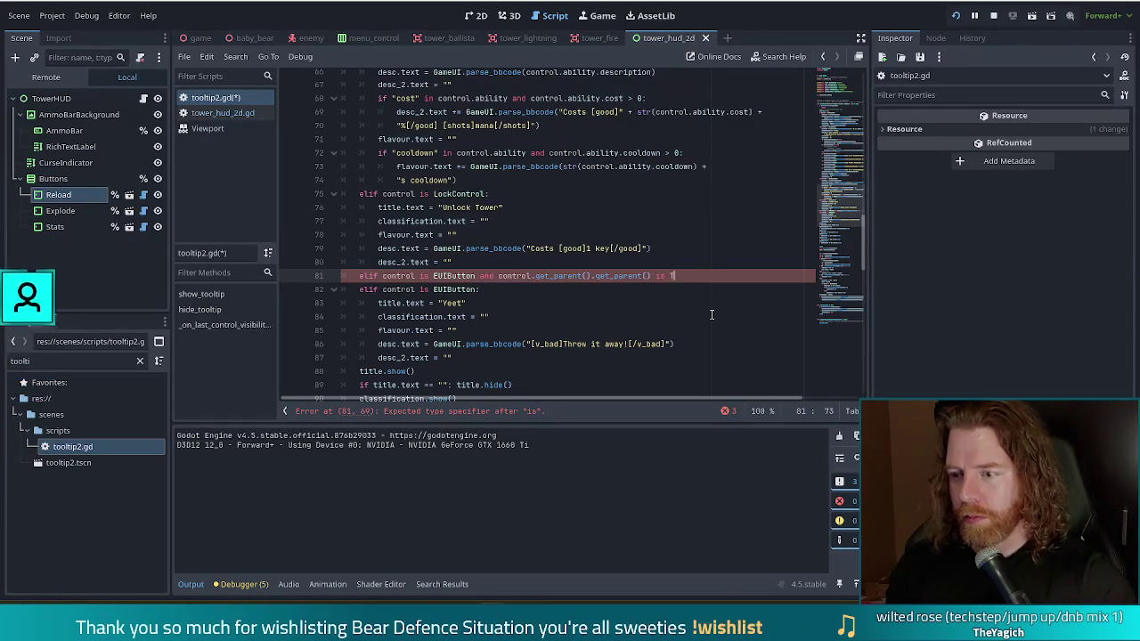
type("owerHUD2D")
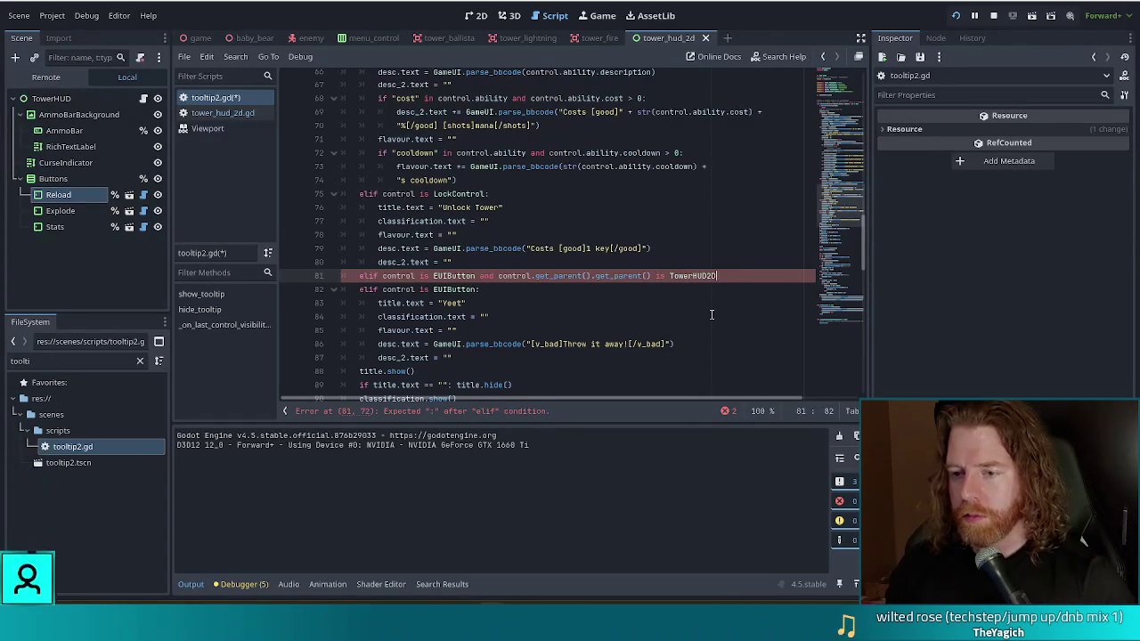
type(":")
key("Return")
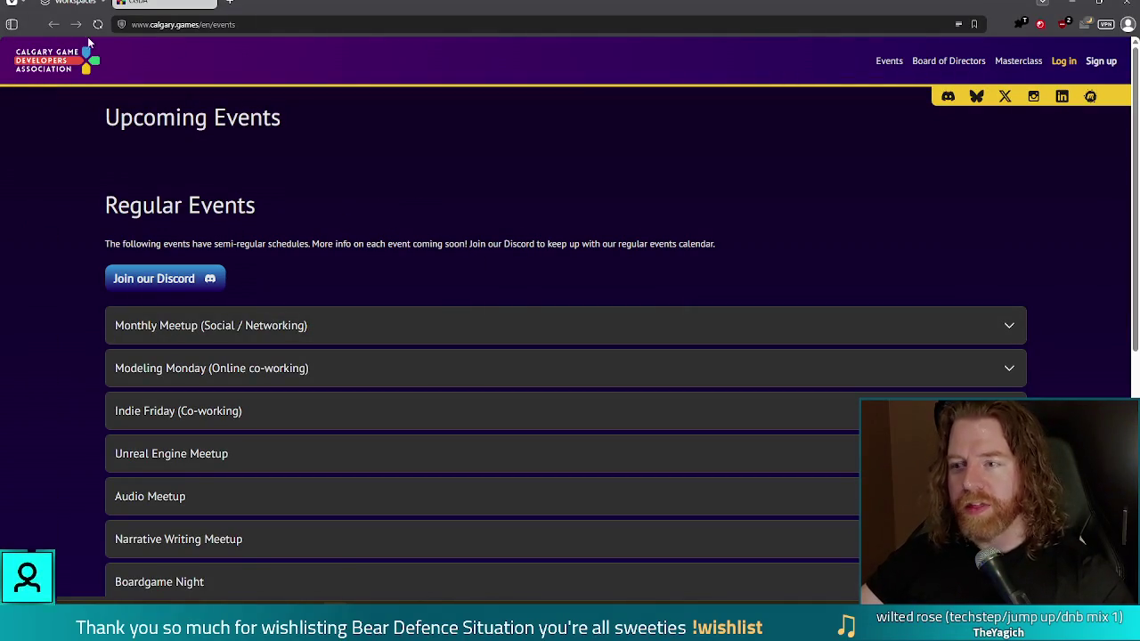
Open the association's Bluesky profile from the events page header
left_click(977, 96)
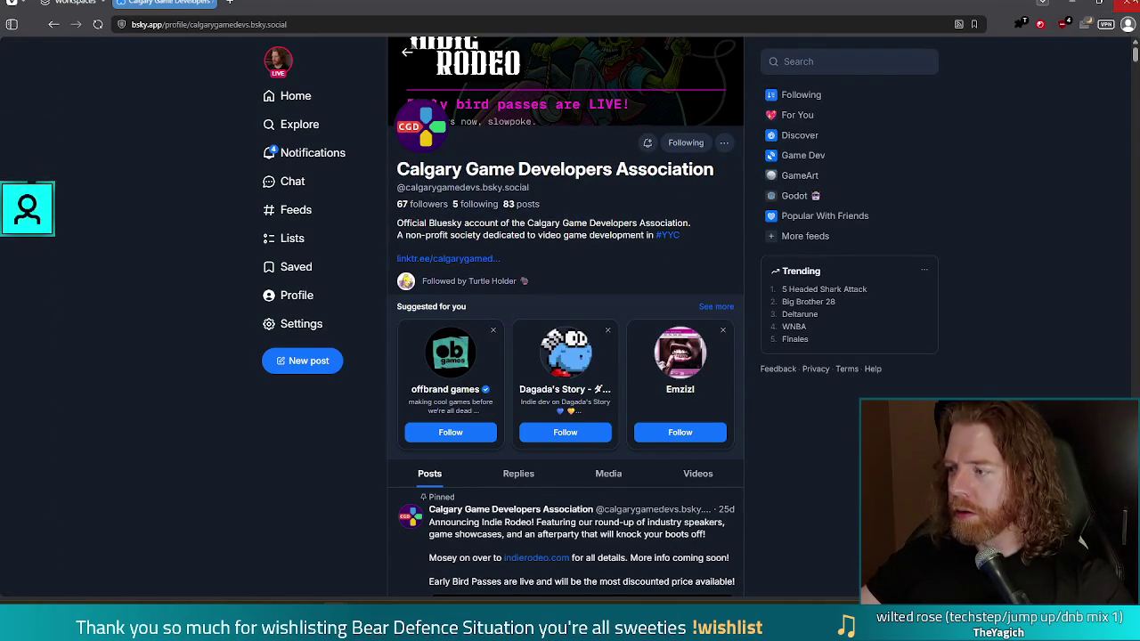
Return to the CGDA Events page and scroll down the event list
key("alt+Left")
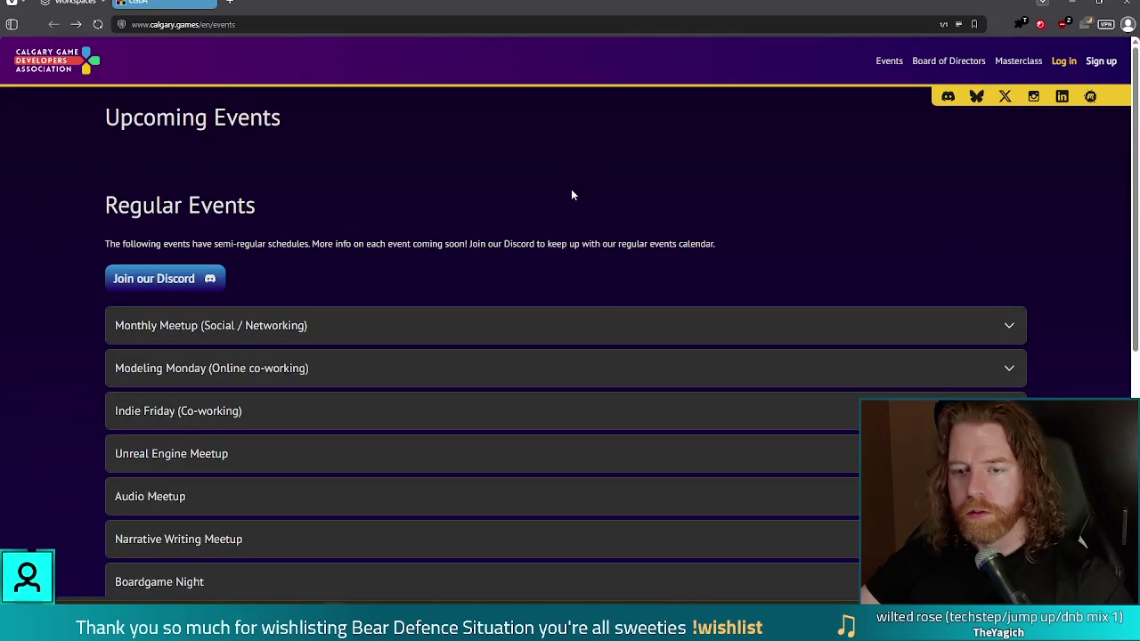
scroll(659, 134, "down", 2)
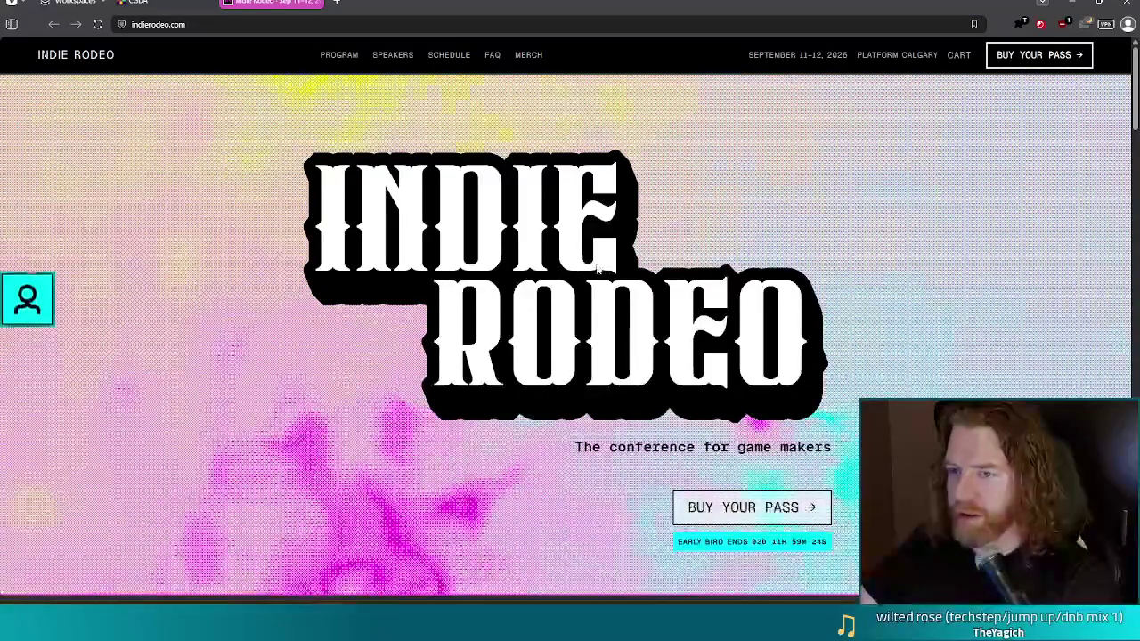
Jump to the Indie Rodeo program section and highlight the Game Showcase title and description
left_click(328, 58)
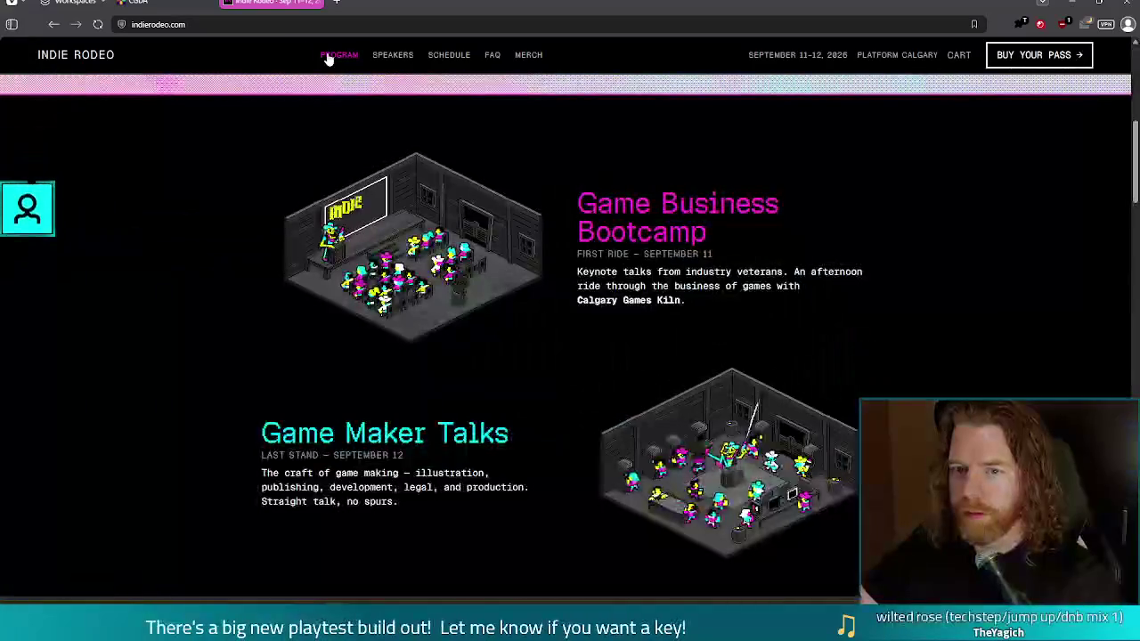
scroll(712, 267, "down", 5)
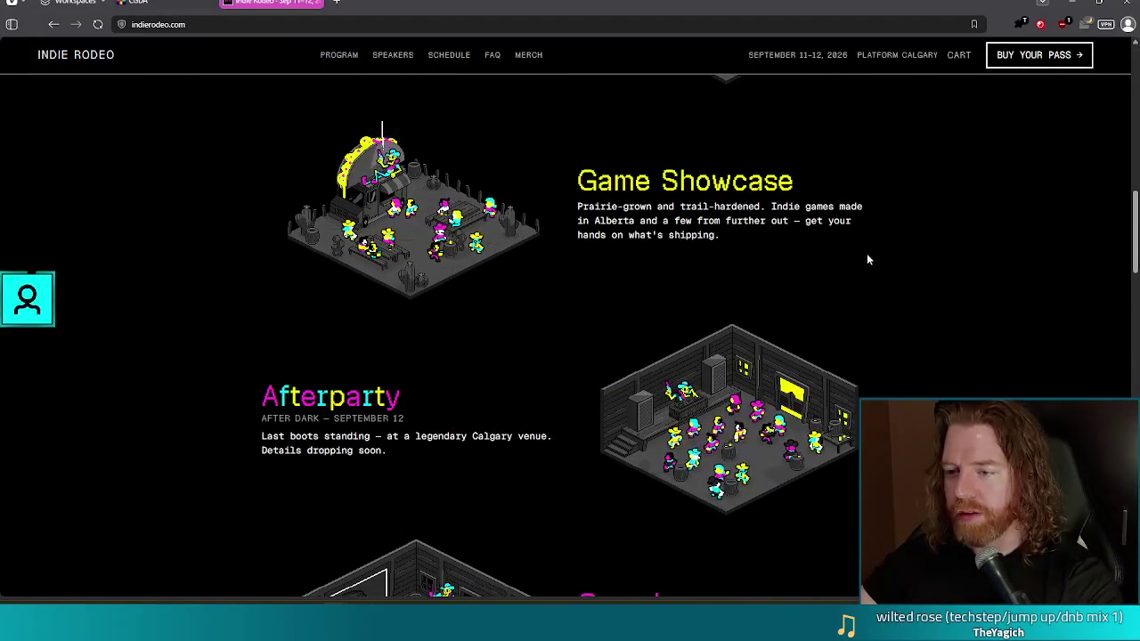
left_click_drag(735, 235, 574, 211)
left_click(574, 211)
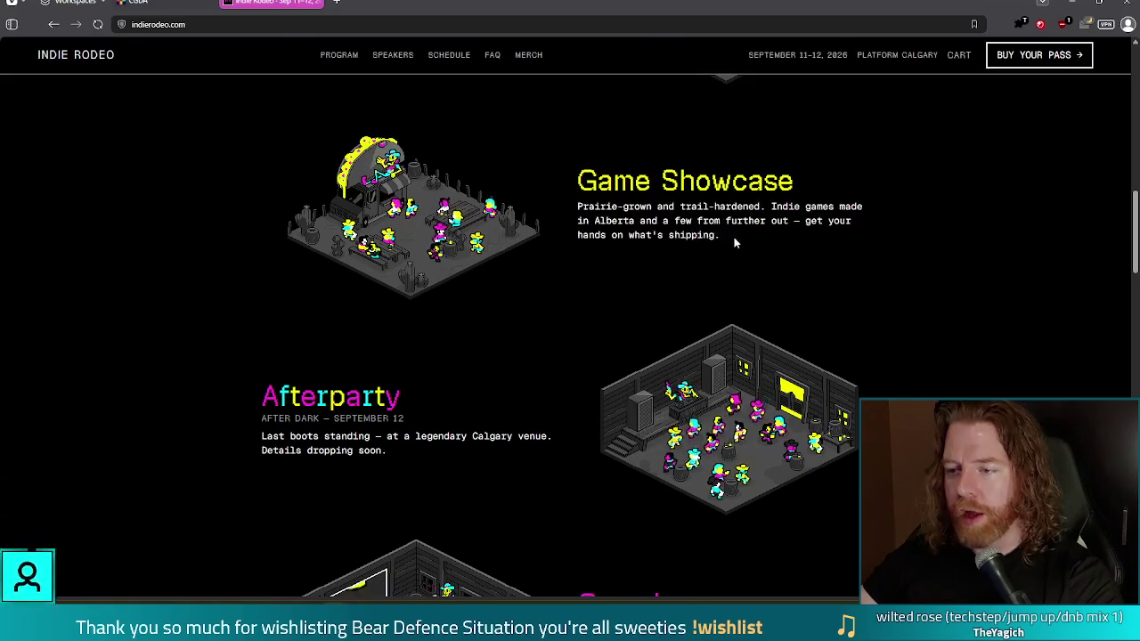
mouse_move(719, 237)
left_mouse_down()
mouse_move(580, 185)
mouse_move(752, 242)
left_mouse_up()
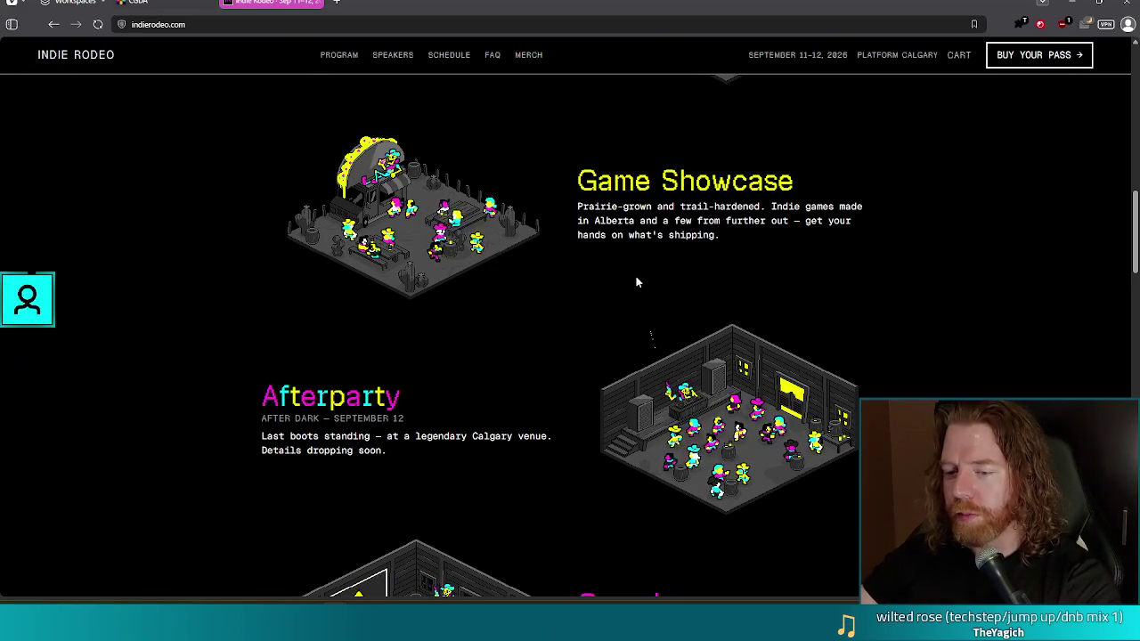
Scroll past the Afterparty and Gamejam program items down to the speaker portrait grid
scroll(636, 261, "down", 3)
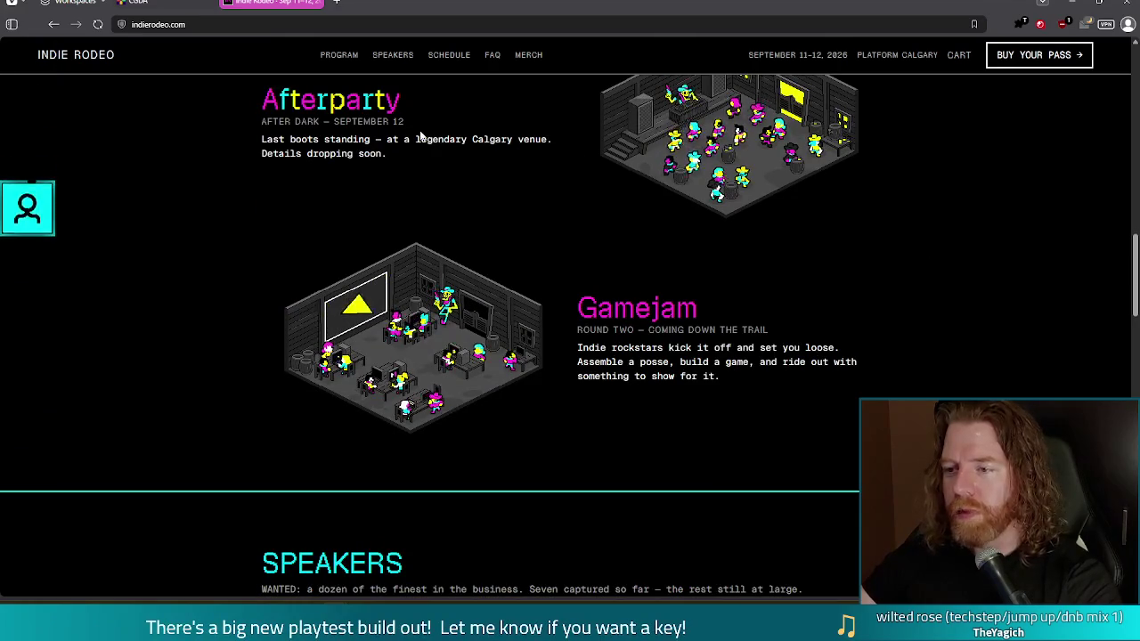
scroll(811, 262, "down", 1)
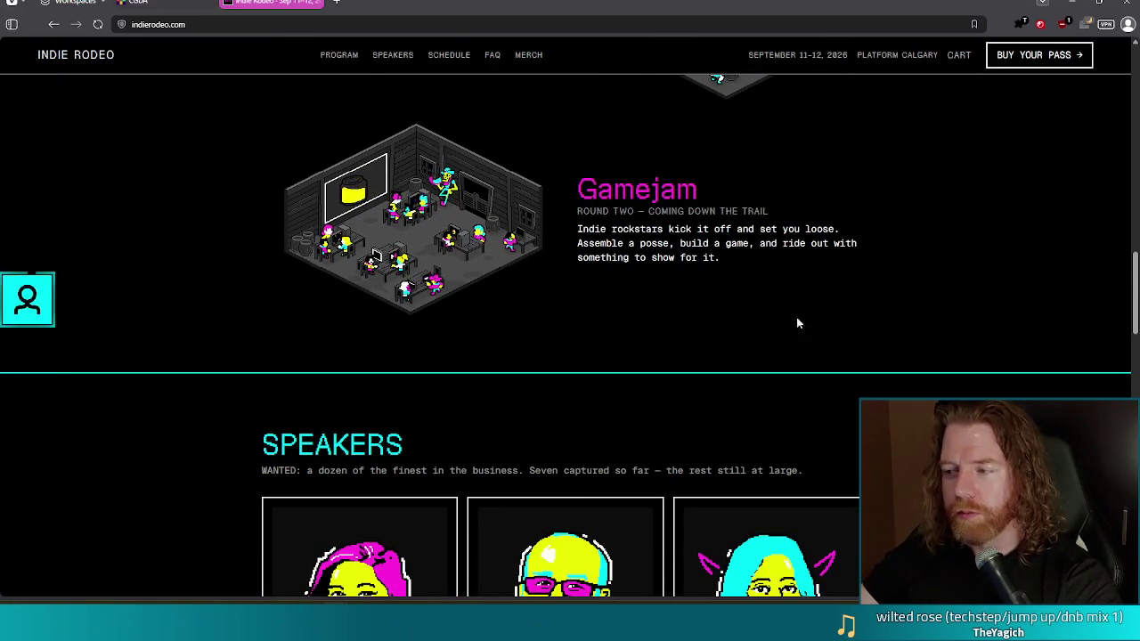
scroll(806, 320, "down", 4)
scroll(983, 290, "down", 2)
scroll(998, 279, "down", 1)
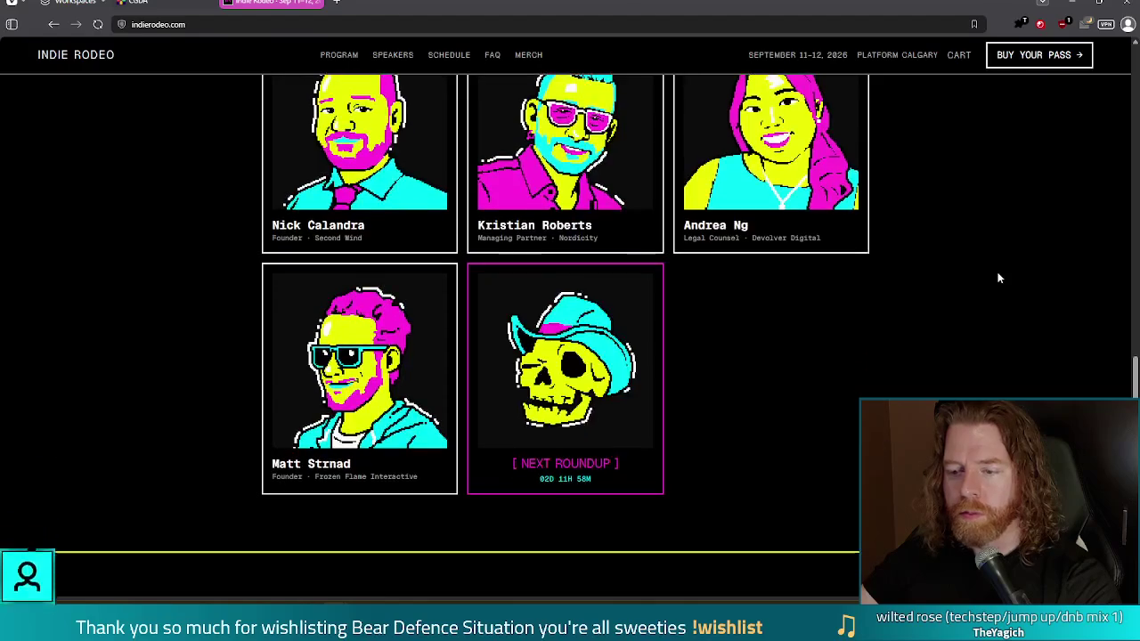
scroll(998, 278, "down", 4)
scroll(989, 280, "up", 9)
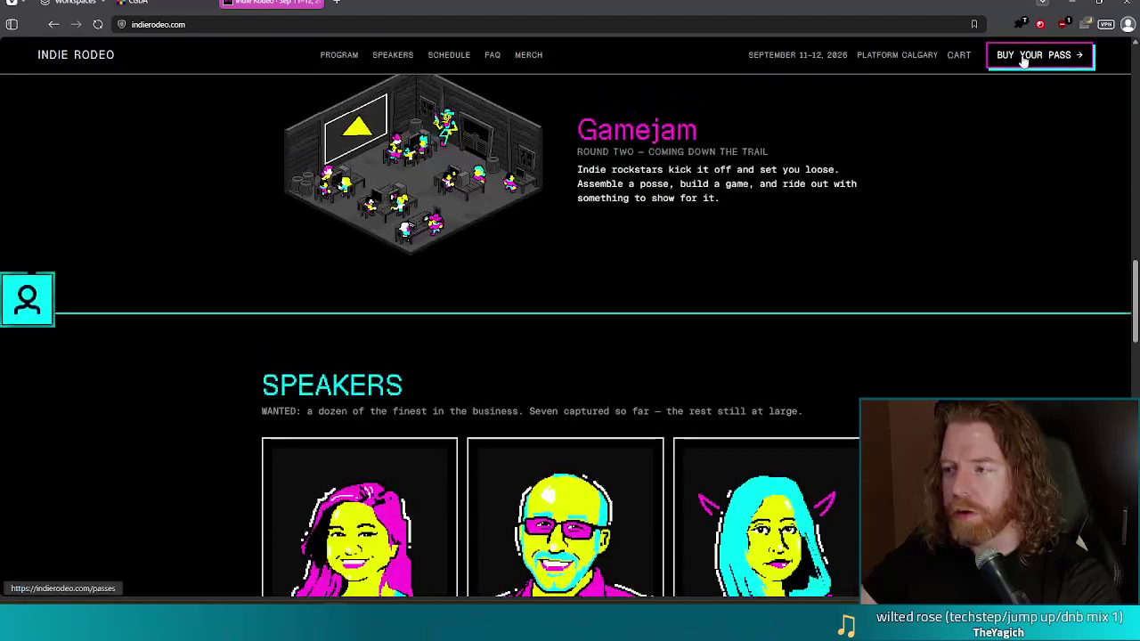
Open the pass purchase page and review the checkout form, highlighting the $70 early-bird price
left_click(1022, 56)
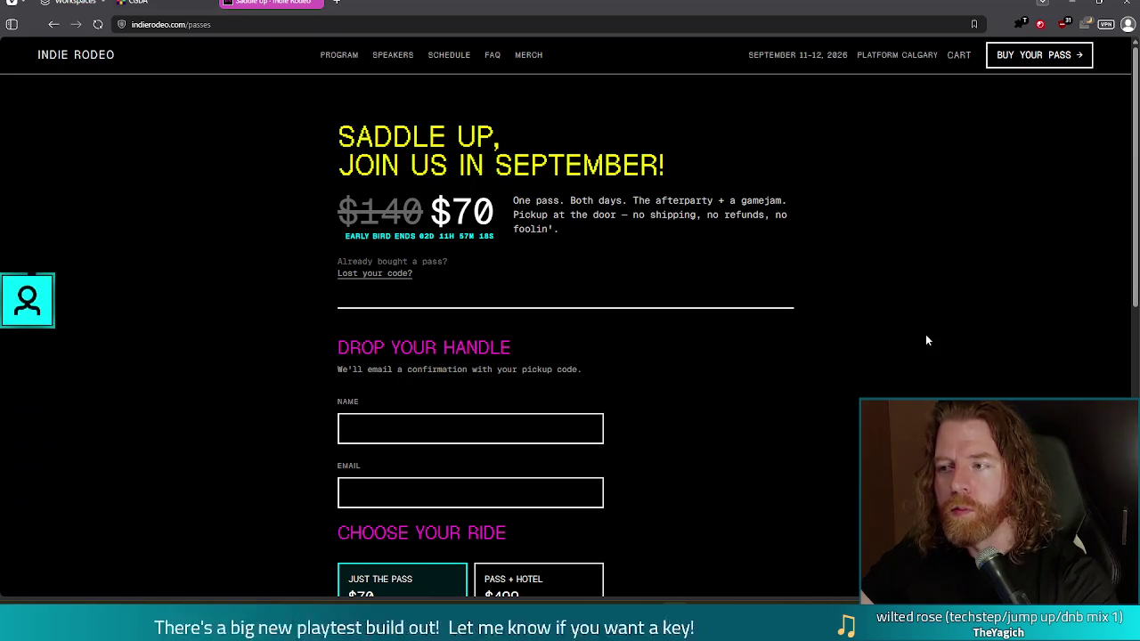
scroll(944, 374, "down", 4)
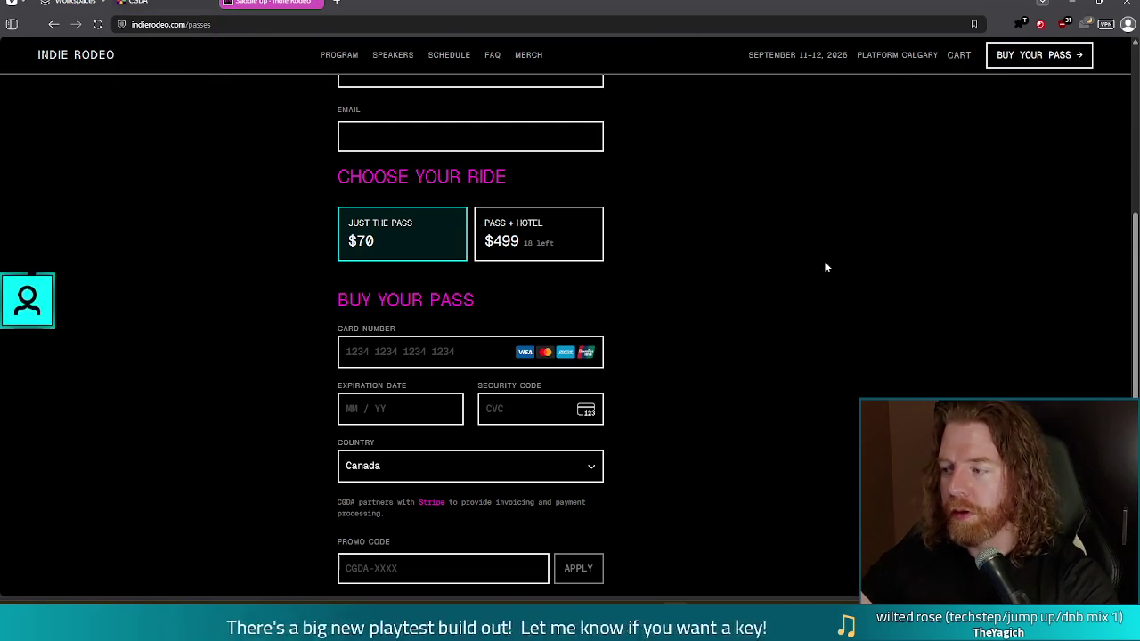
scroll(783, 428, "up", 4)
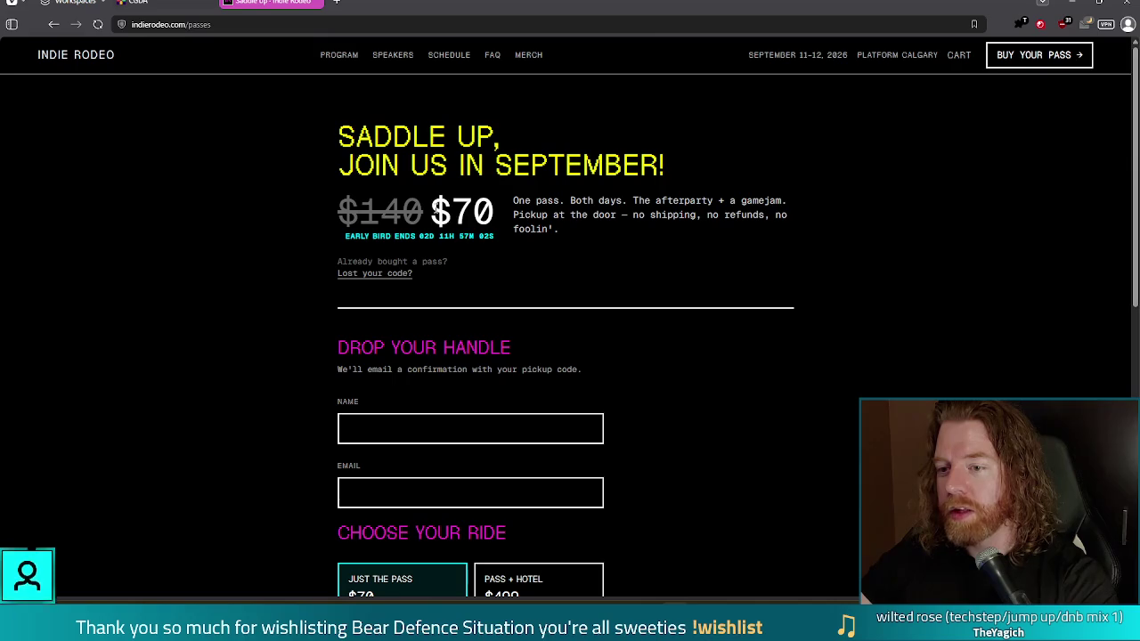
left_click_drag(431, 210, 500, 215)
left_click(492, 198)
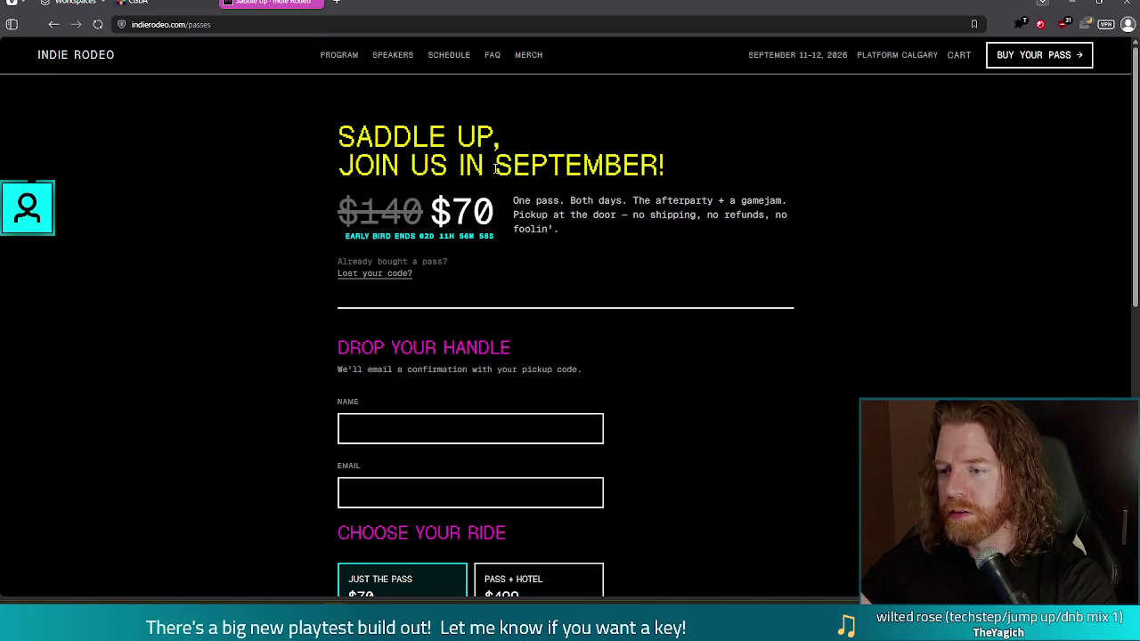
Switch to the CGDA events tab, then return to tooltip2.gd in Godot at line 79
left_click(162, 7)
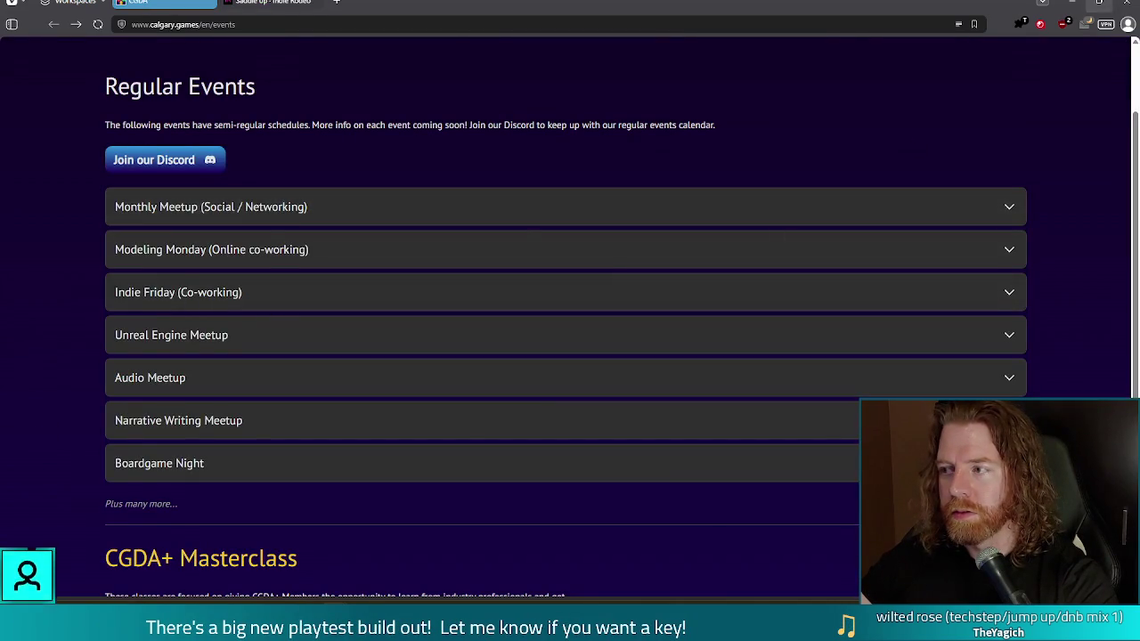
left_click(1125, 4)
left_click(546, 248)
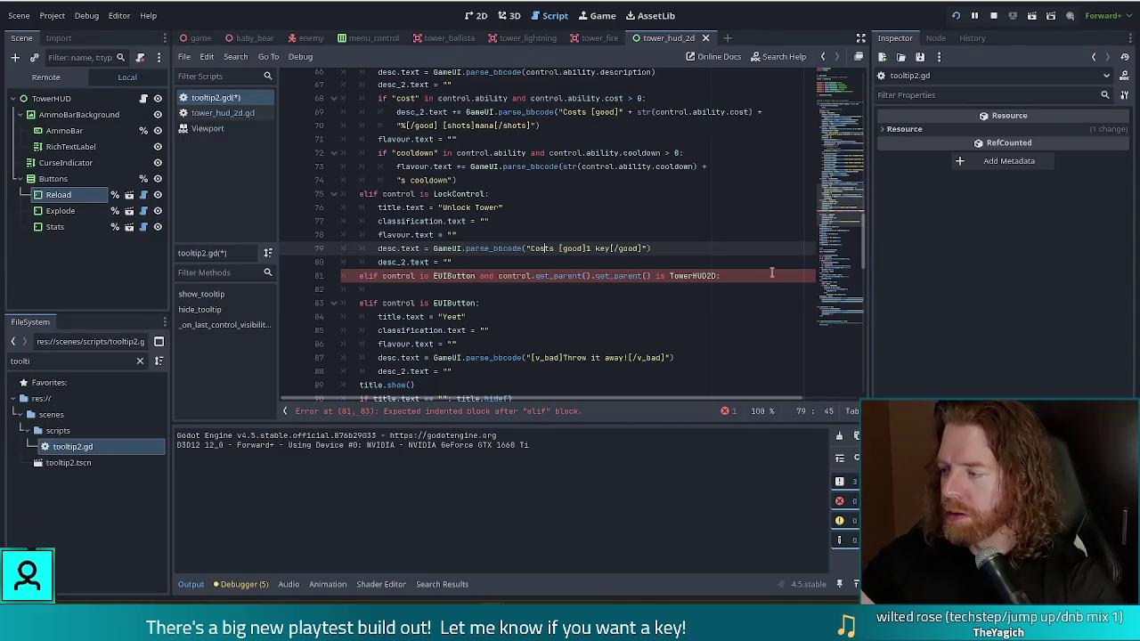
Go to the new elif line, dismiss the documentation popup, and move to empty line 82
left_click(723, 276)
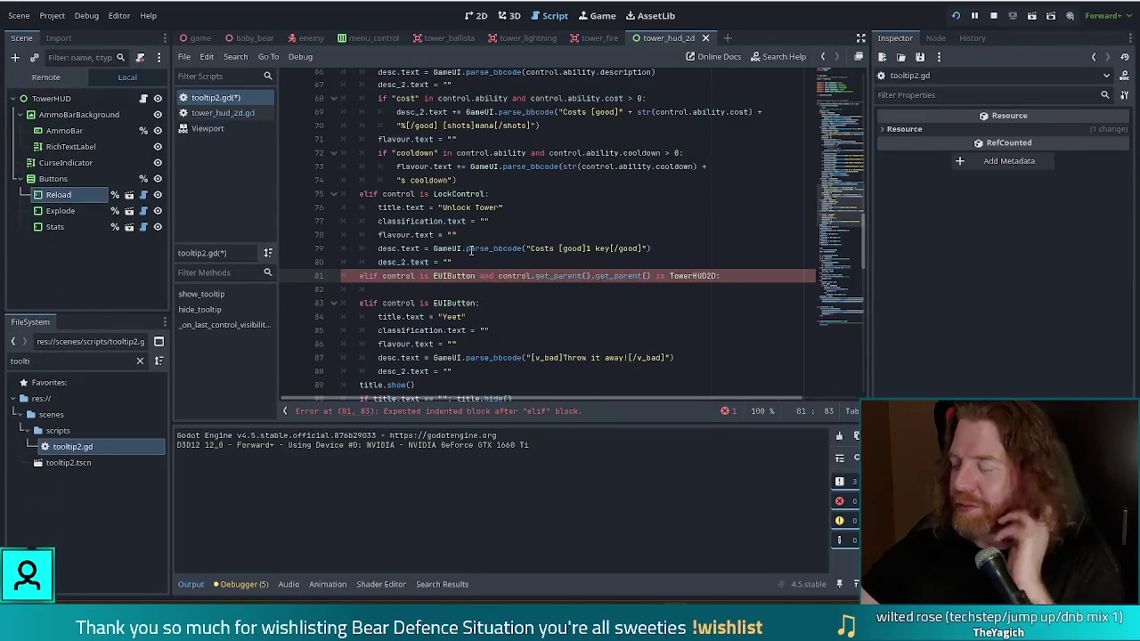
left_click(605, 235)
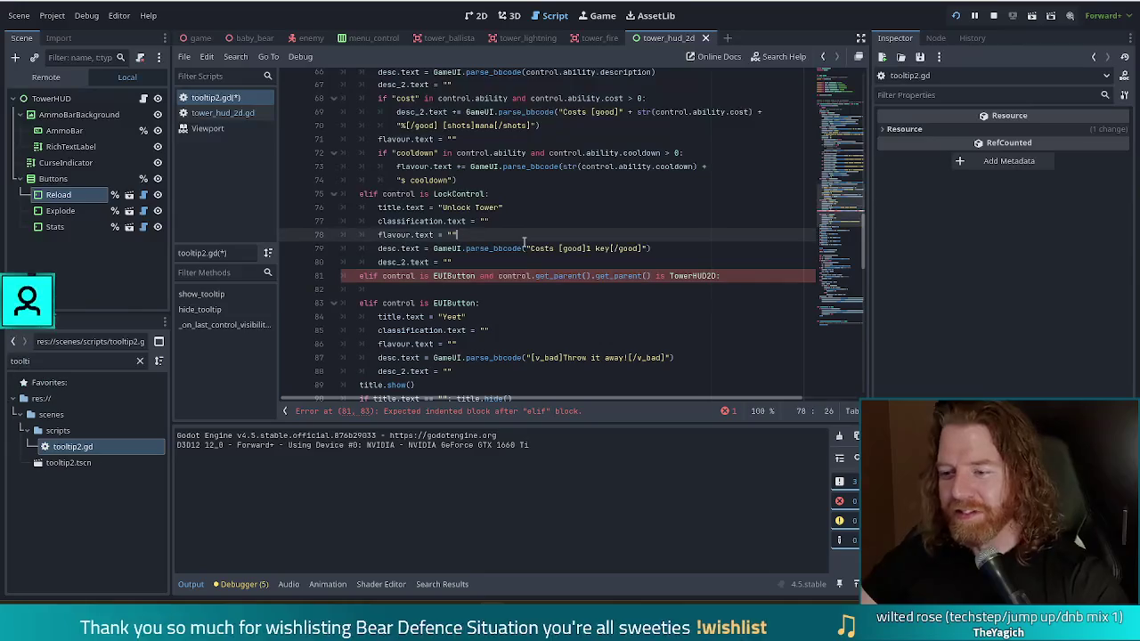
left_click(645, 290)
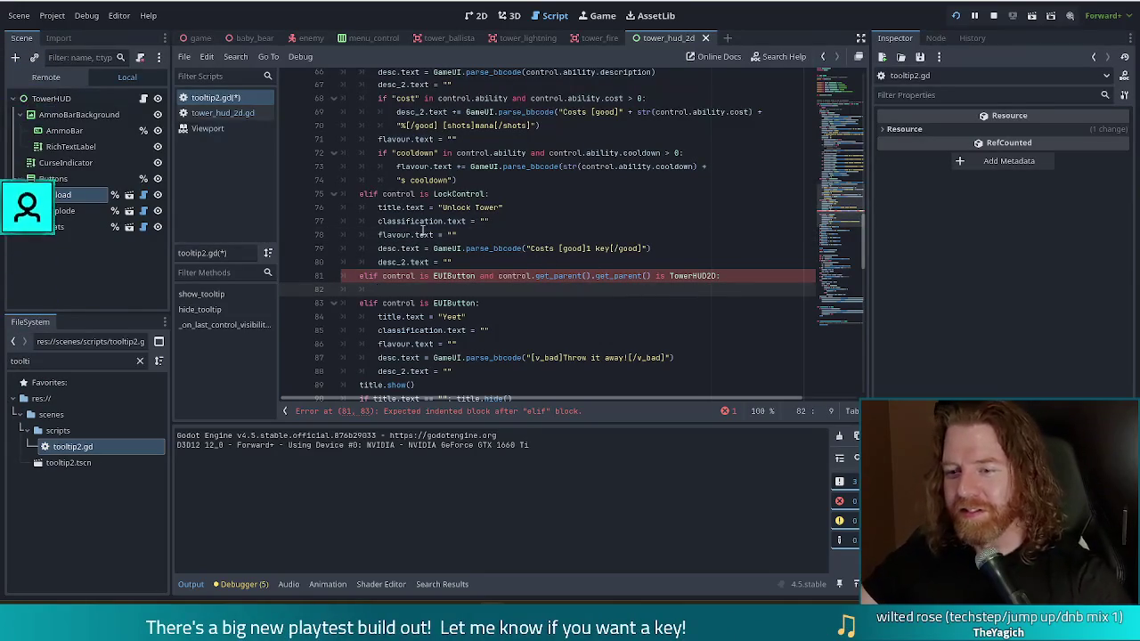
Paste a copy of LockControl lines 76–80 under the new elif, removing the leftover blank line
mouse_move(430, 235)
left_click(494, 194)
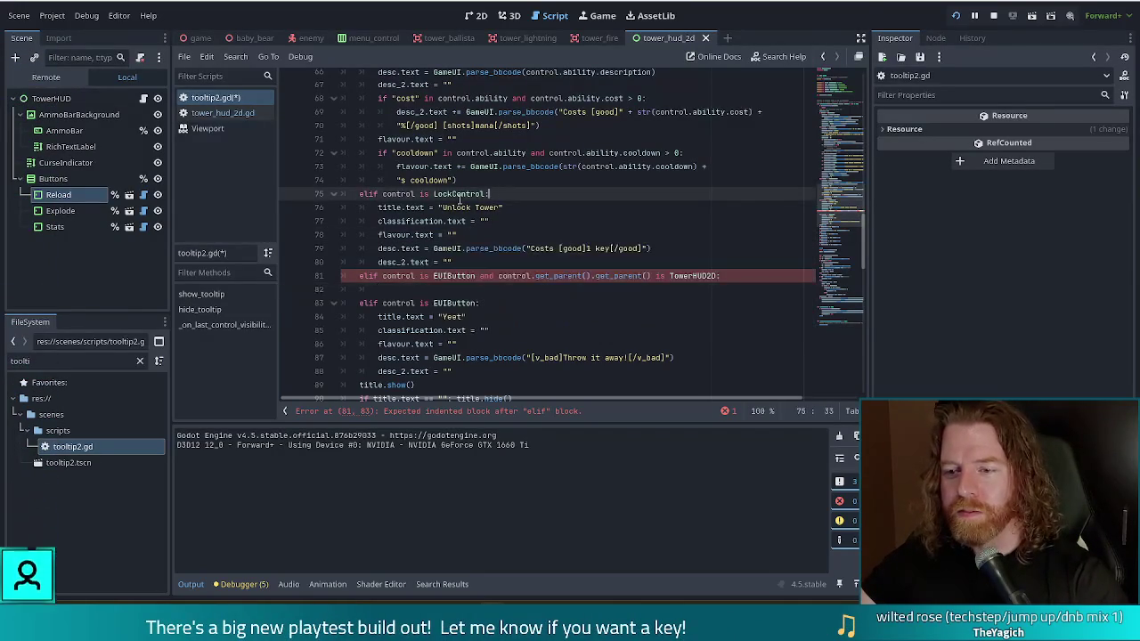
left_click_drag(480, 255, 540, 194)
key("ctrl+c")
left_click(735, 287)
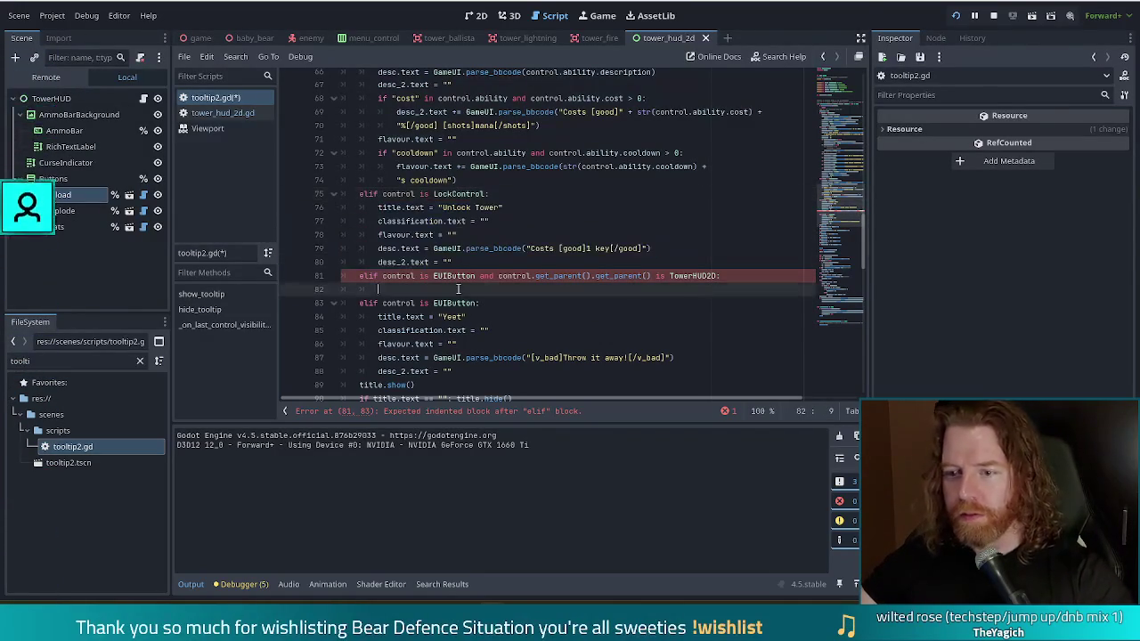
key("ctrl+v")
left_click(725, 275)
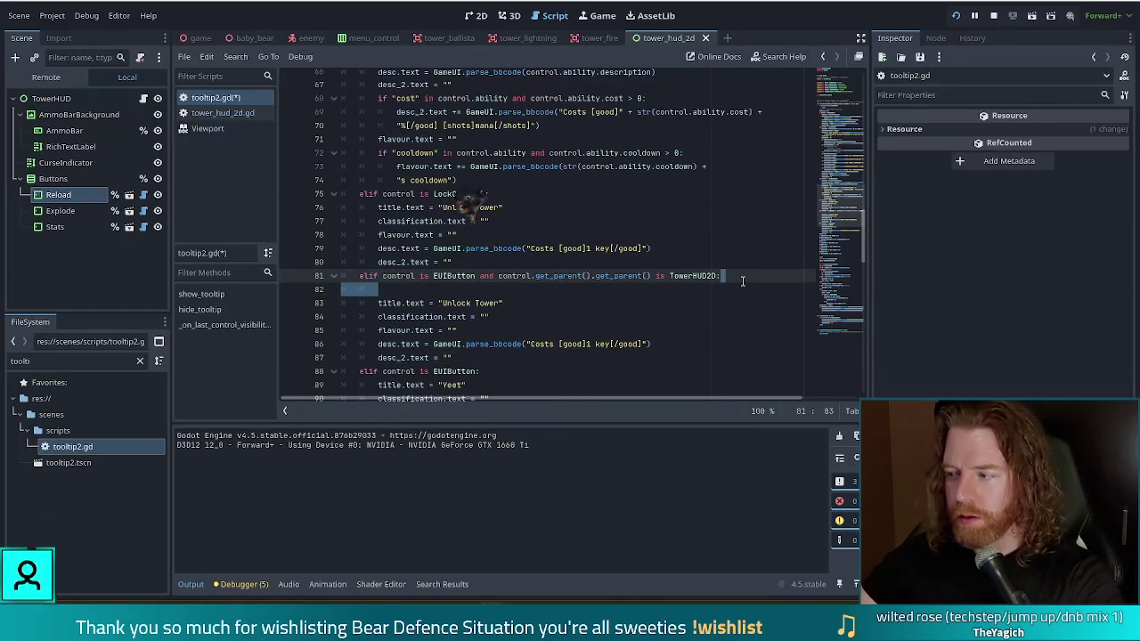
key("Delete")
left_click(481, 289)
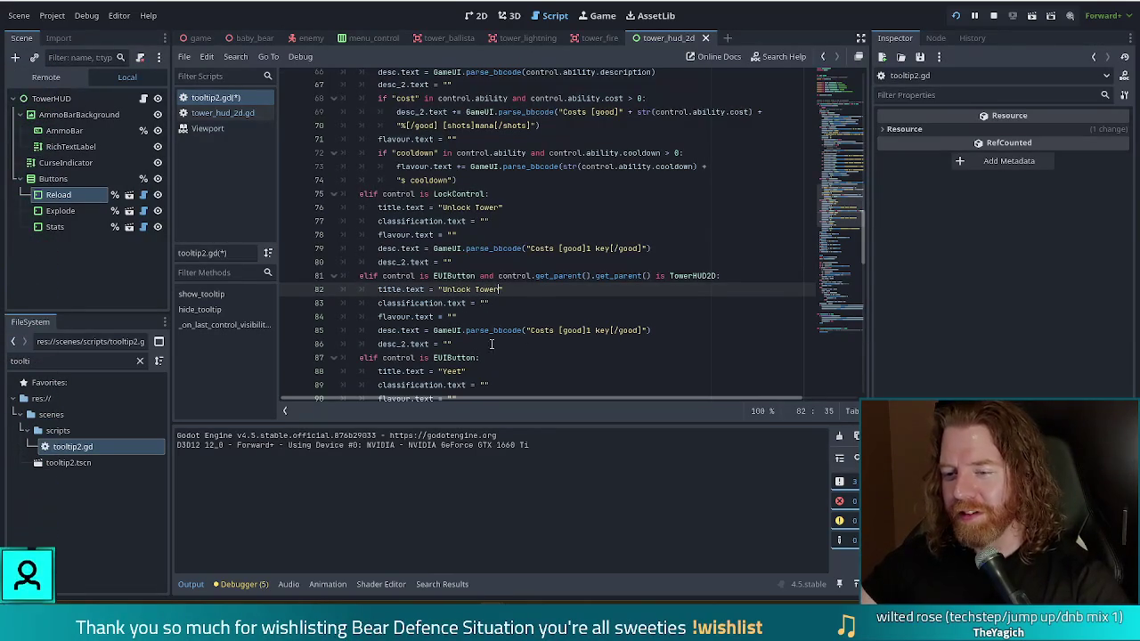
left_click(440, 287, "shift")
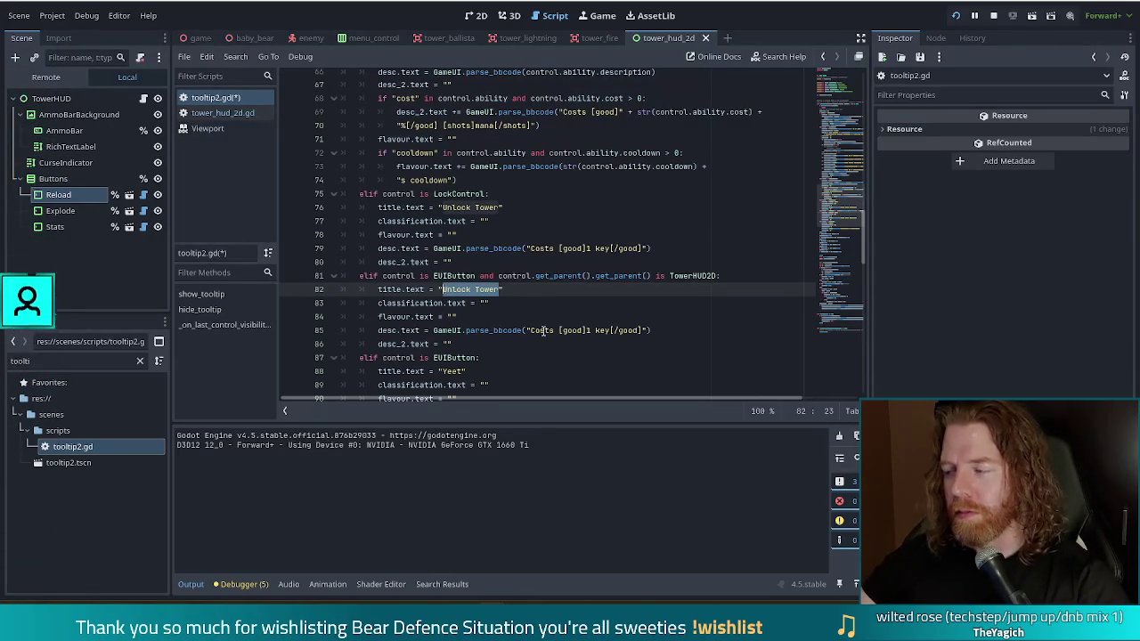
Move the desc_2 line up above the Costs description line
scroll(583, 298, "down", 2)
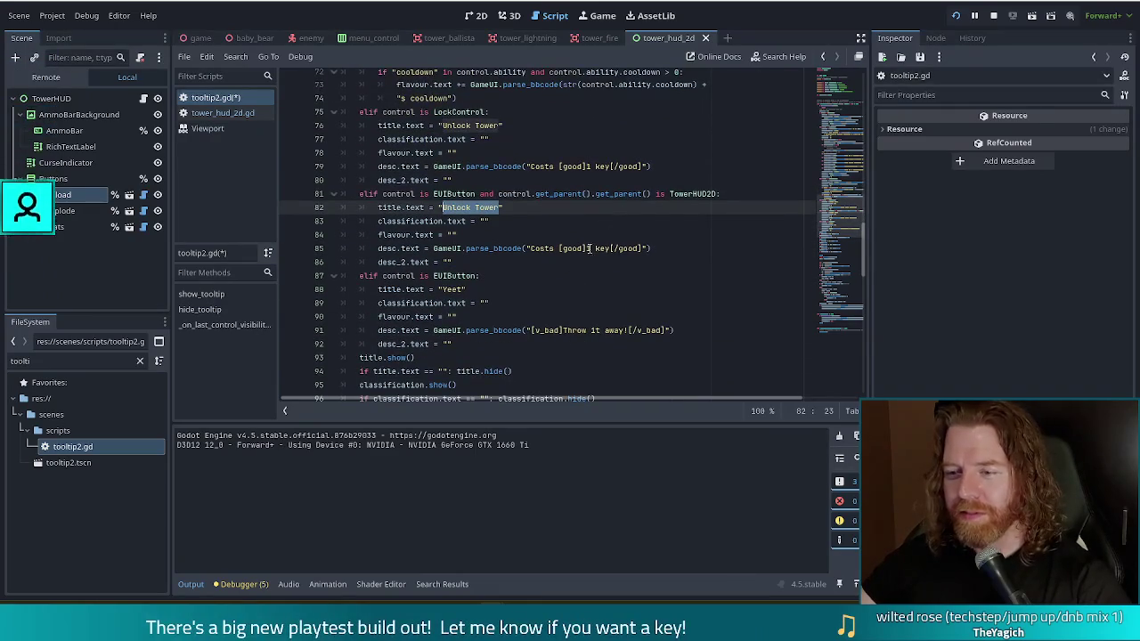
left_click(591, 249)
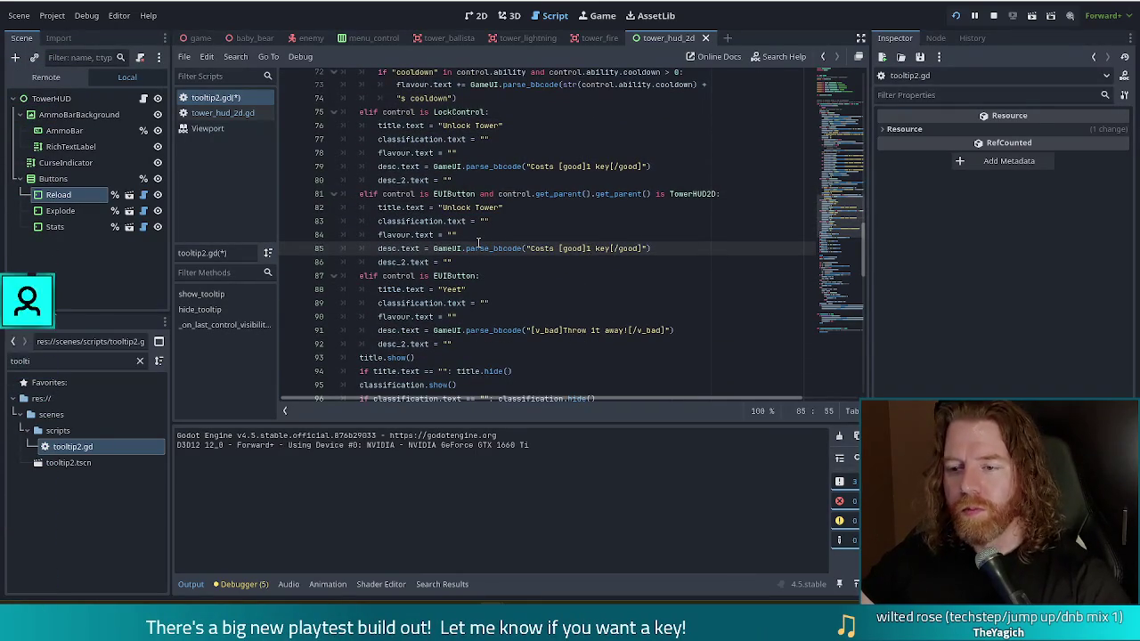
left_click(737, 196)
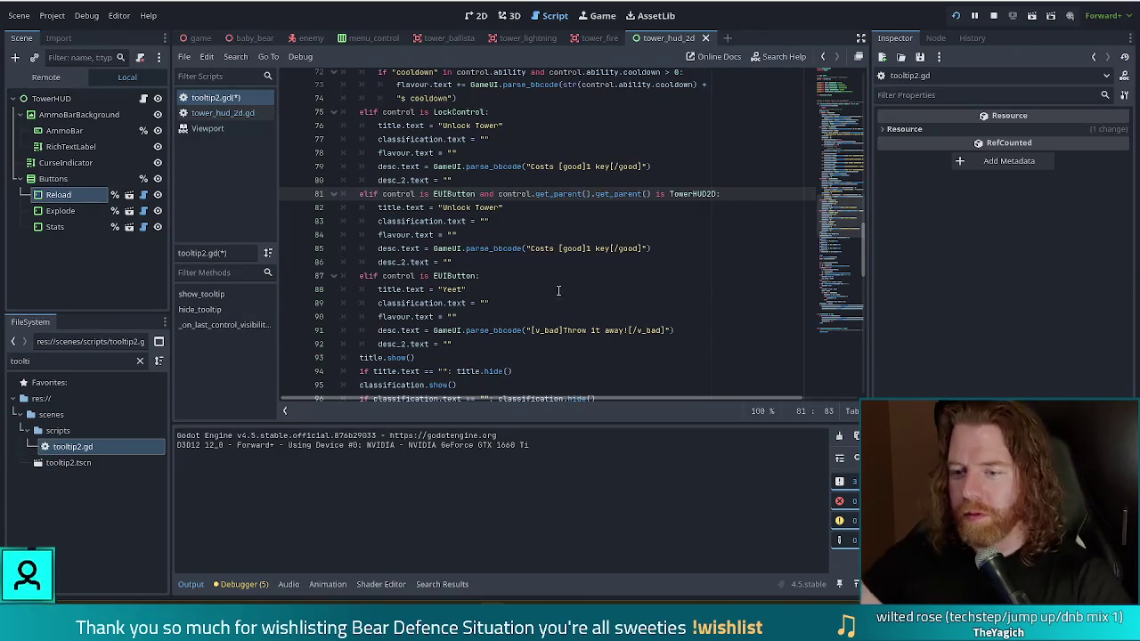
mouse_move(458, 262)
left_mouse_down()
mouse_move(498, 250)
mouse_move(688, 249)
left_mouse_up()
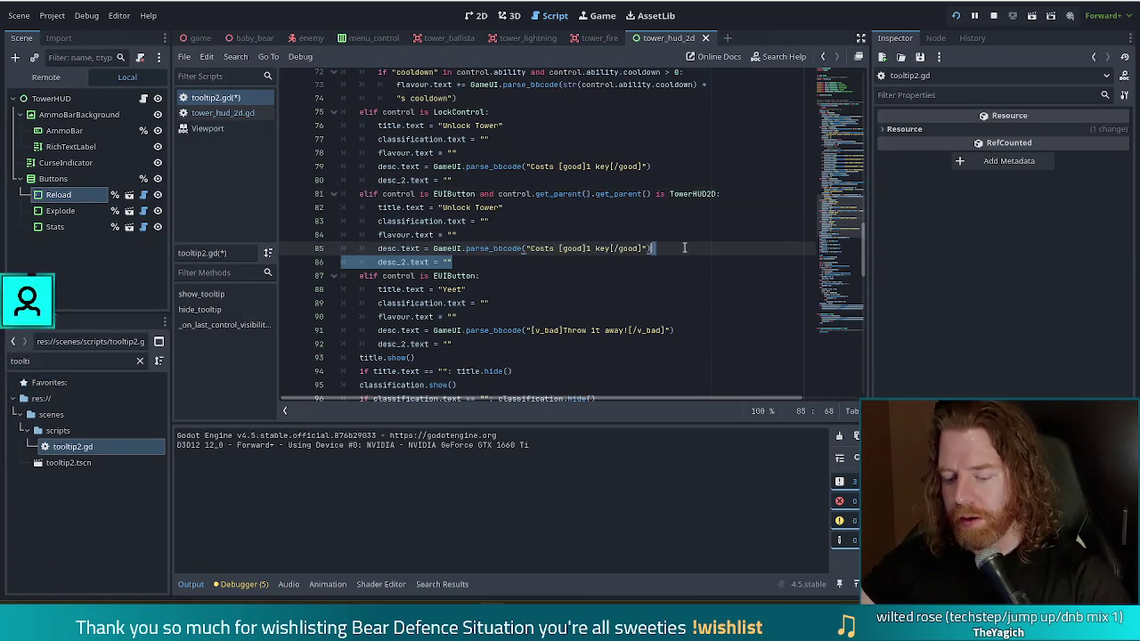
key("ctrl+x")
key("Up")
key("ctrl+v")
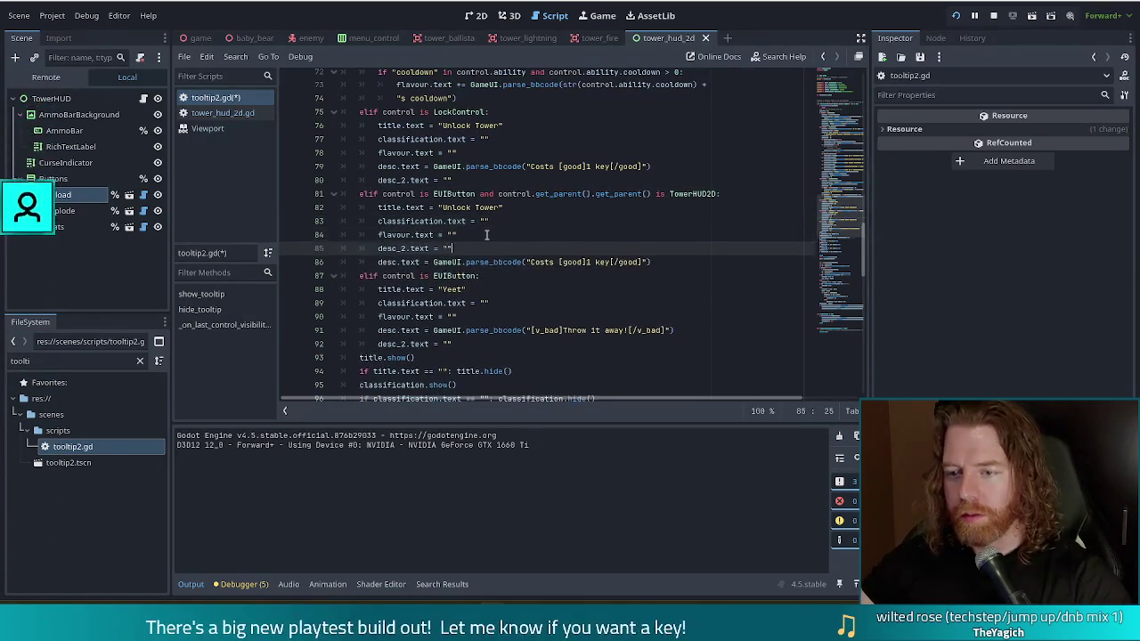
Move the classification, flavour and desc_2 lines above the Unlock Tower title, followed by a blank line
key("shift+Up")
key("shift+Up")
key("shift+Up")
key("shift+End")
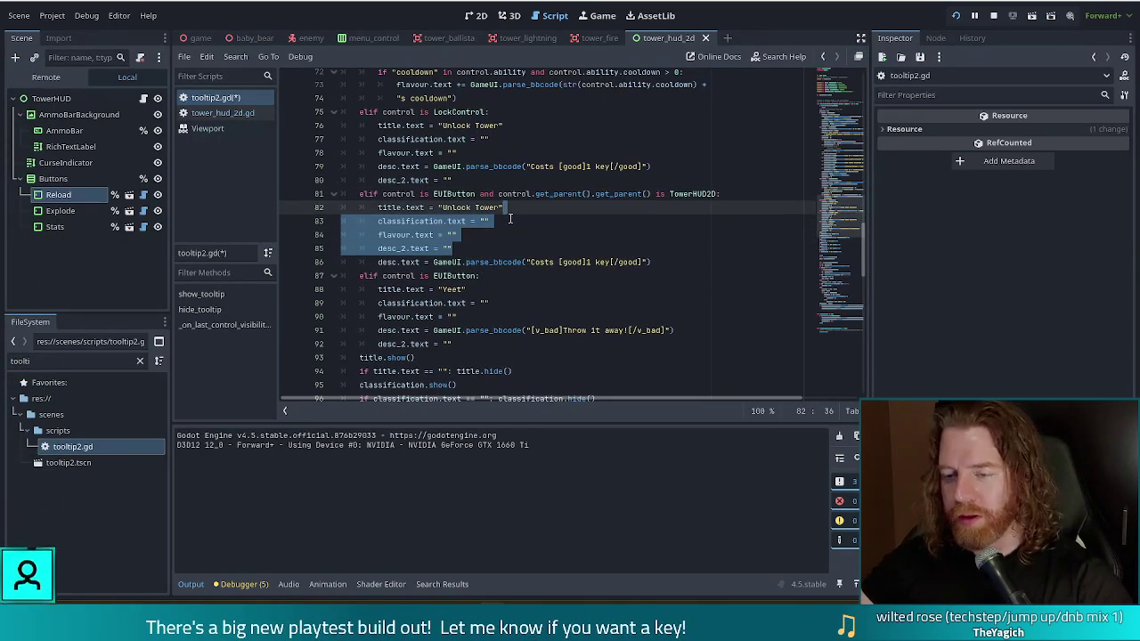
key("ctrl+x")
key("Up")
key("ctrl+v")
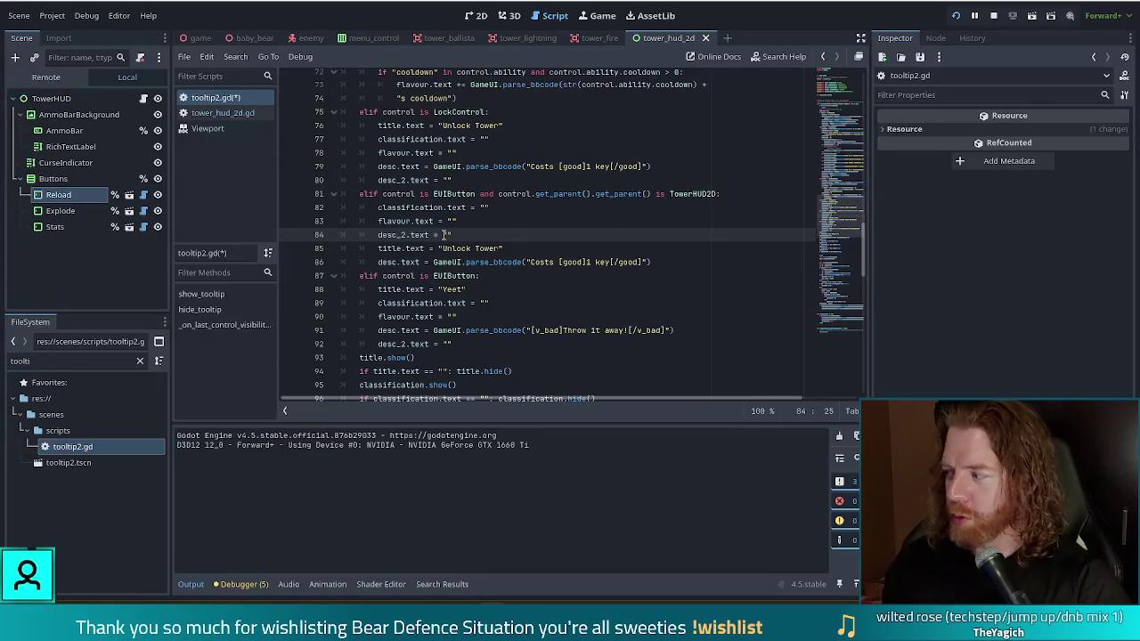
key("Return")
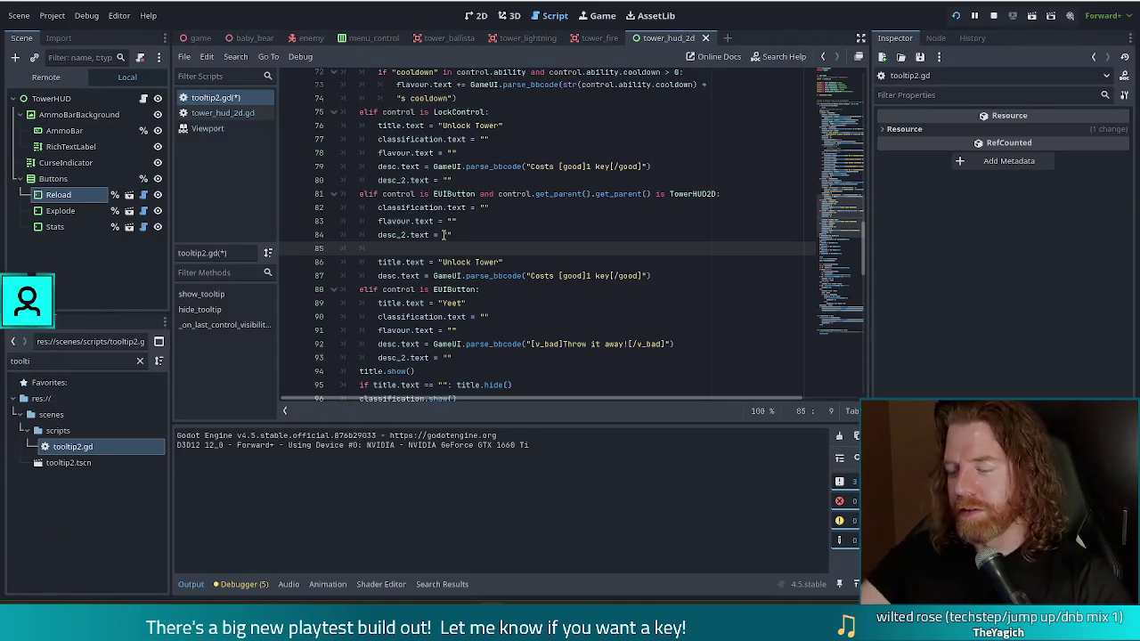
Type 'if control.name == "Reload"' on line 85 and check the name and Reload words
type("if cont")
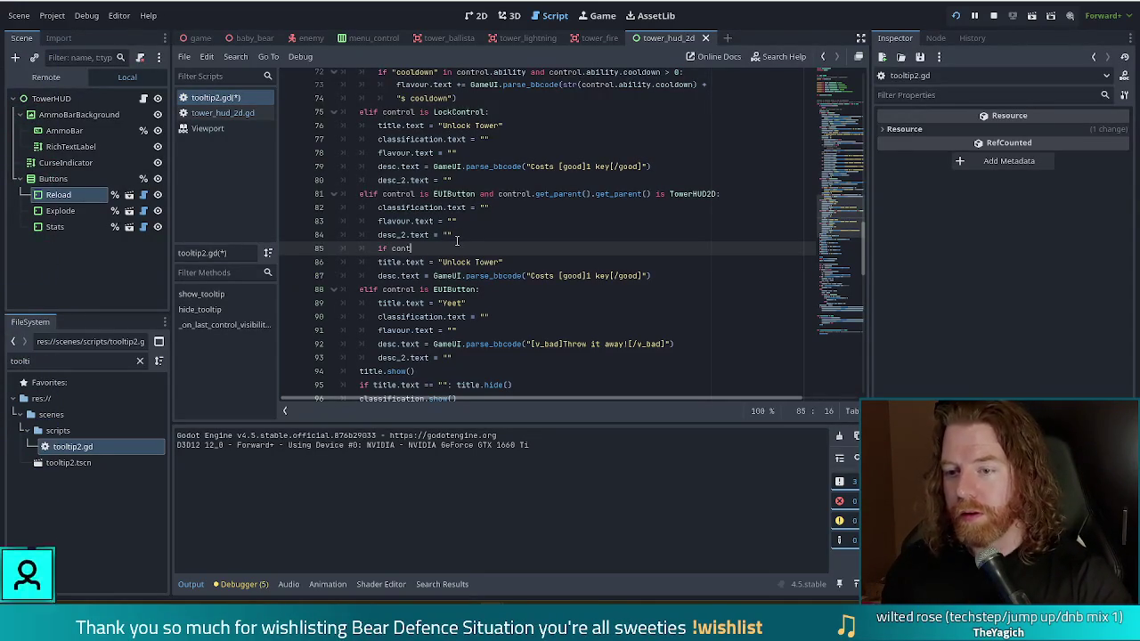
type("rol.")
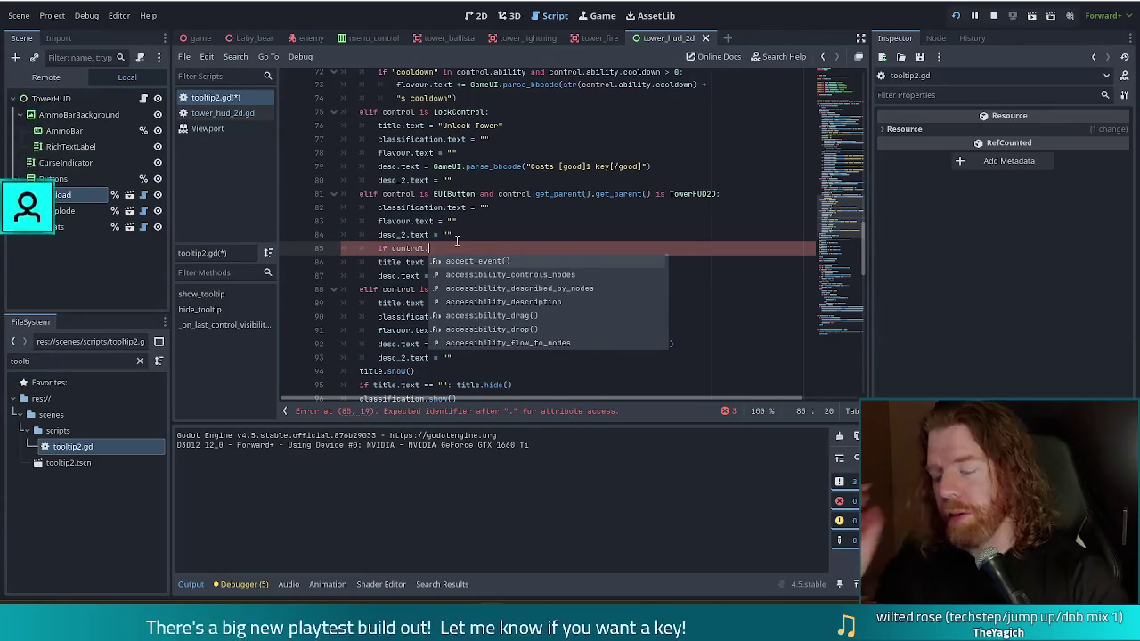
type("name")
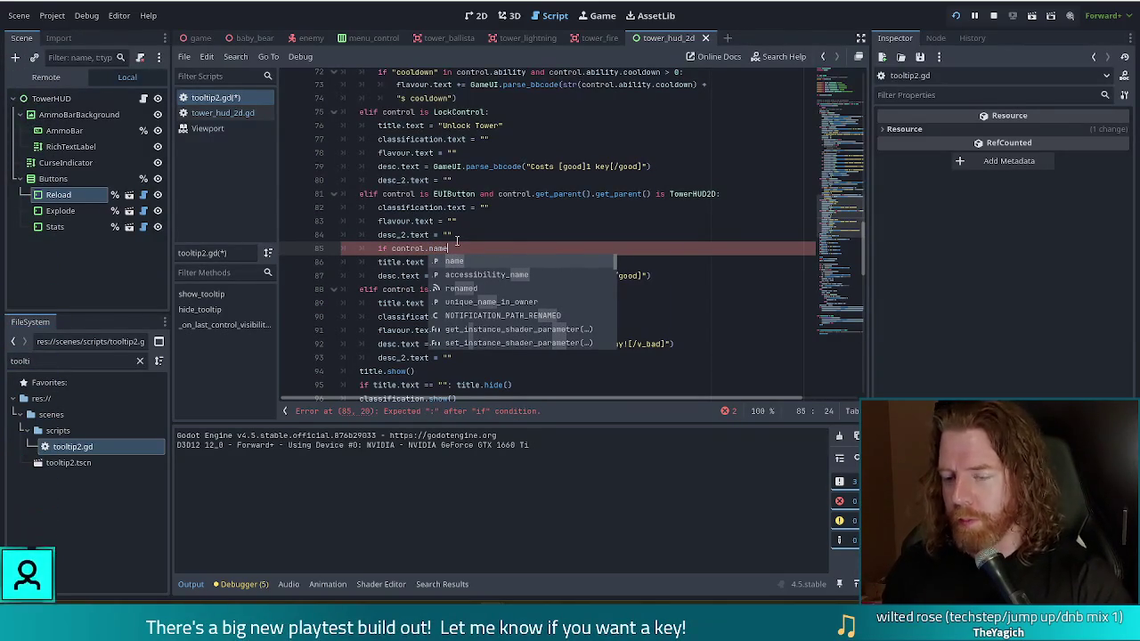
type(" == ")
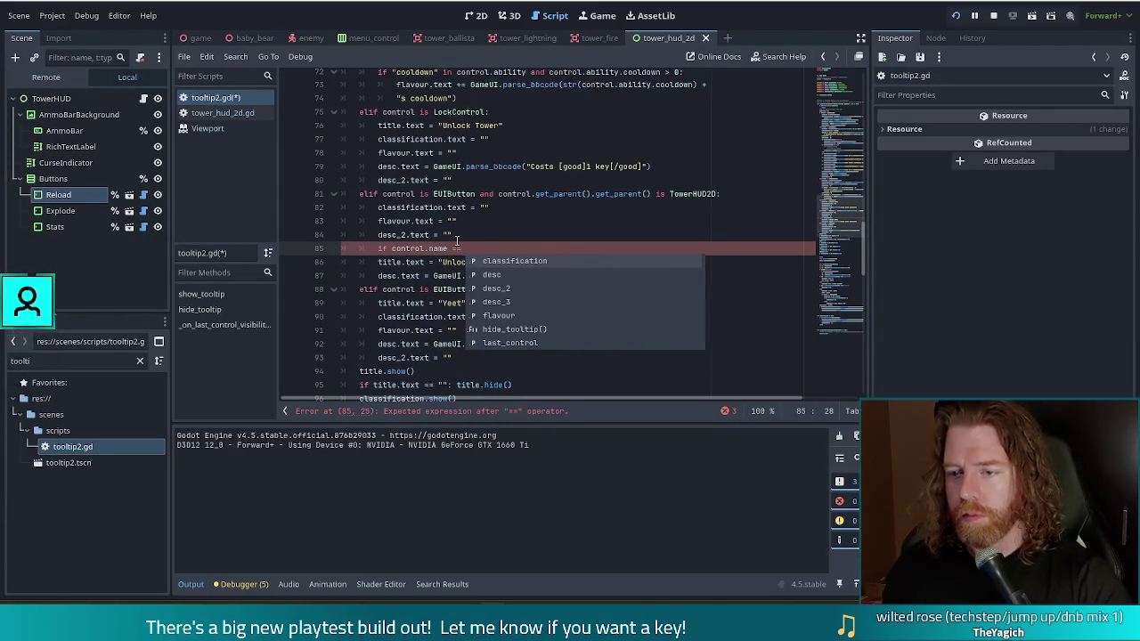
type("\"Reload")
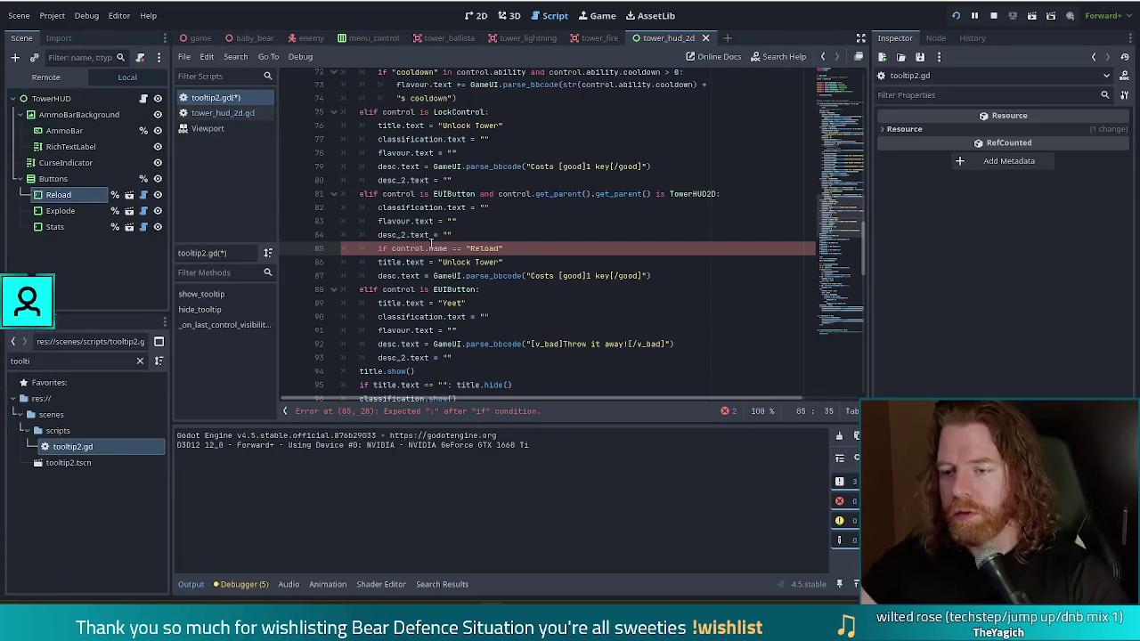
double_click(436, 249)
left_click_drag(502, 248, 470, 248)
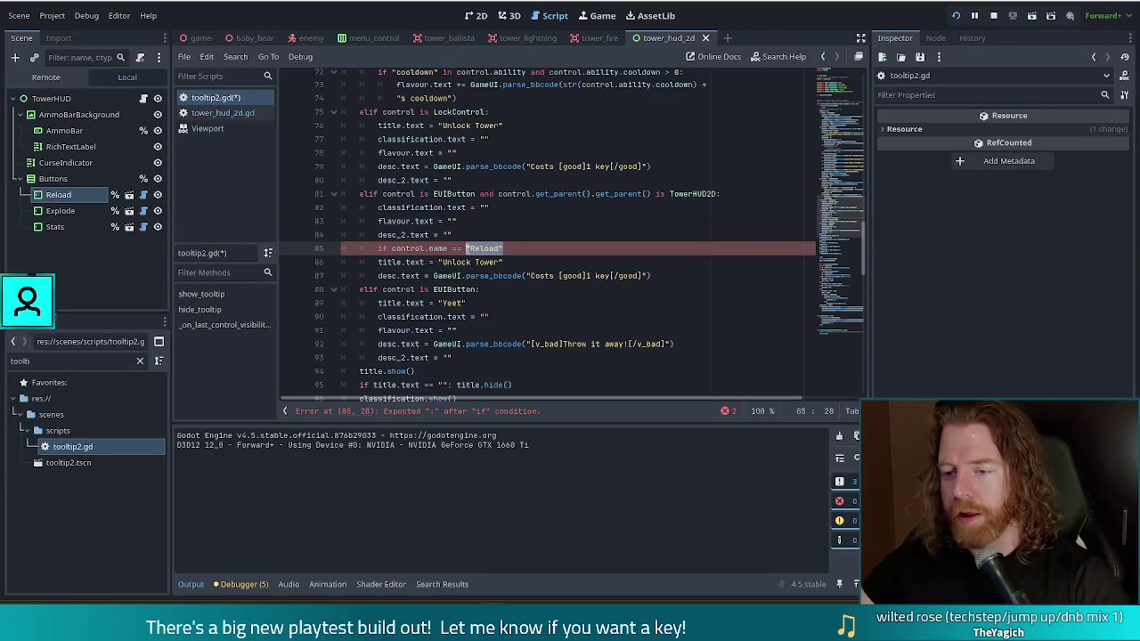
key("End")
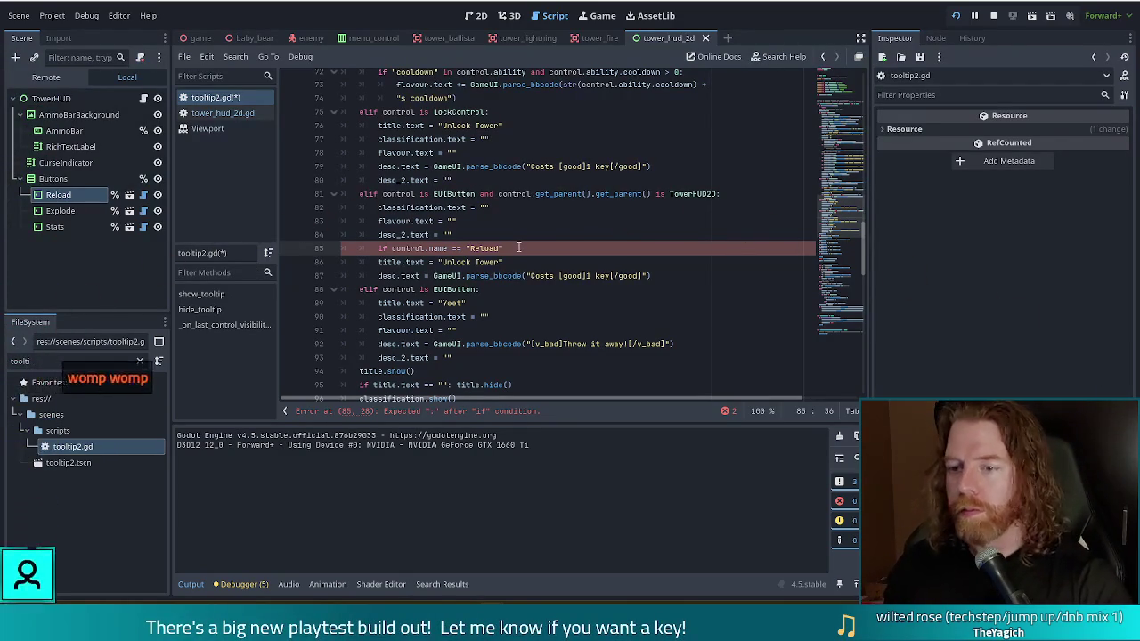
Close the Reload condition with a colon and indent the title and desc lines beneath it
type(":")
key("Return")
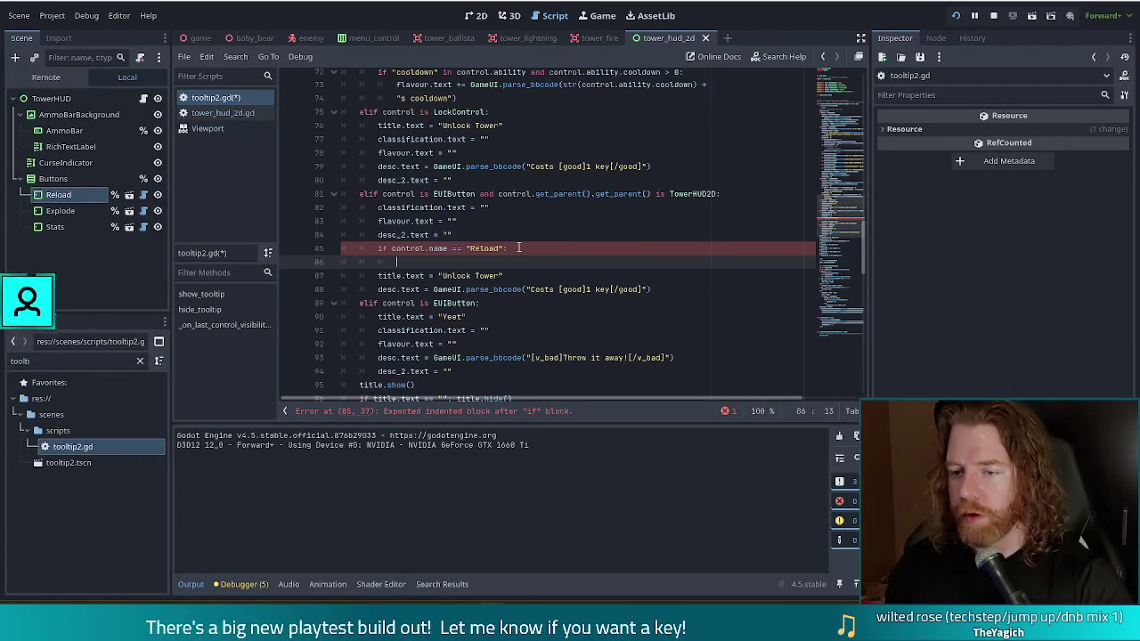
key("BackSpace")
key("BackSpace")
key("BackSpace")
key("Down")
key("shift+Down")
key("Tab")
Change the title 'Unlock Tower' to 'Reload', save tooltip2.gd, and switch to the browser
left_click(516, 262)
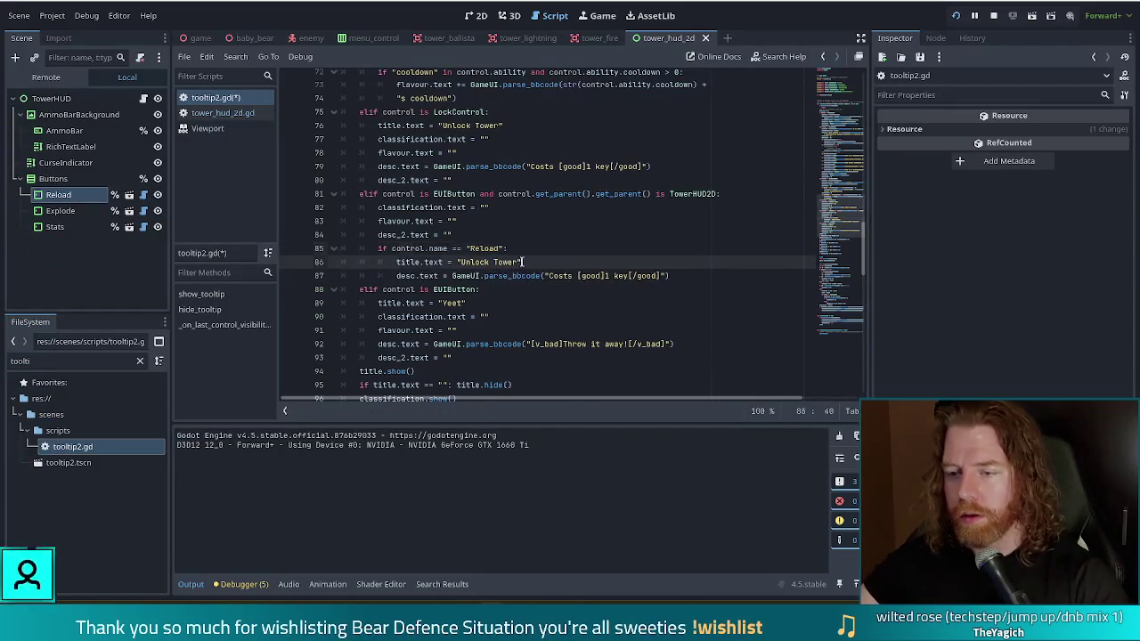
key("ctrl+shift+Left")
key("ctrl+shift+Left")
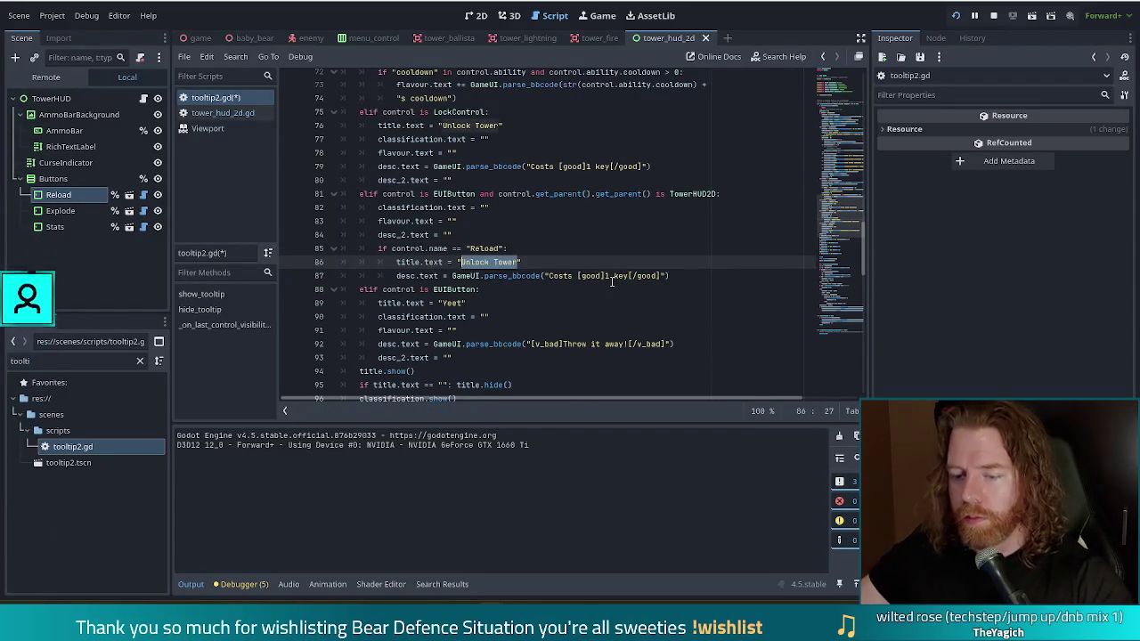
type("Reload")
key("ctrl+s")
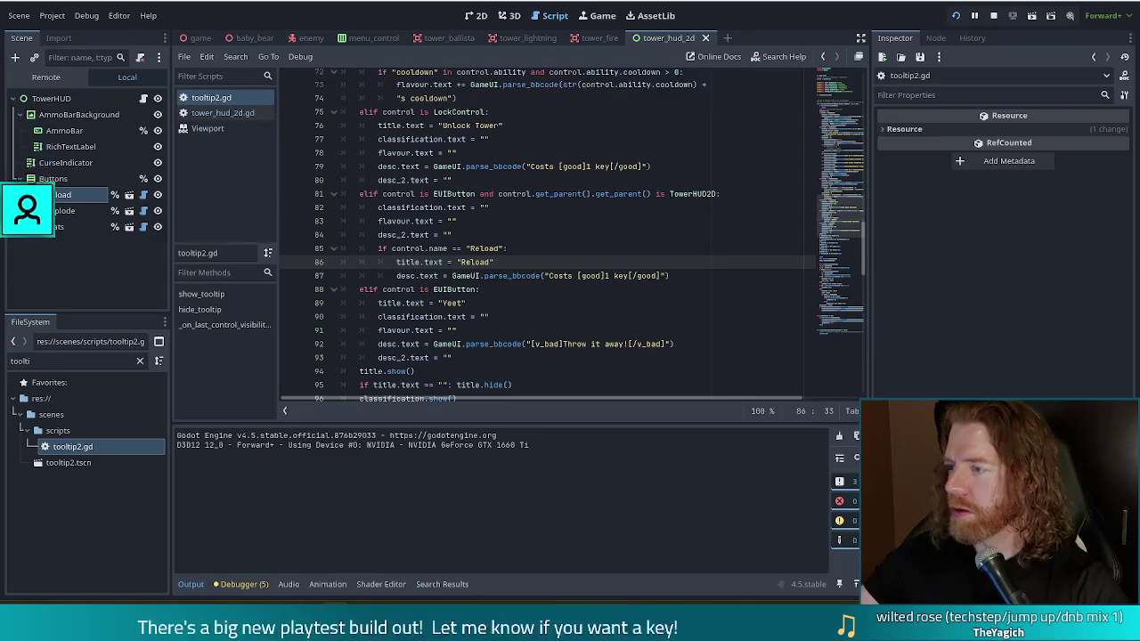
key("alt+Tab")
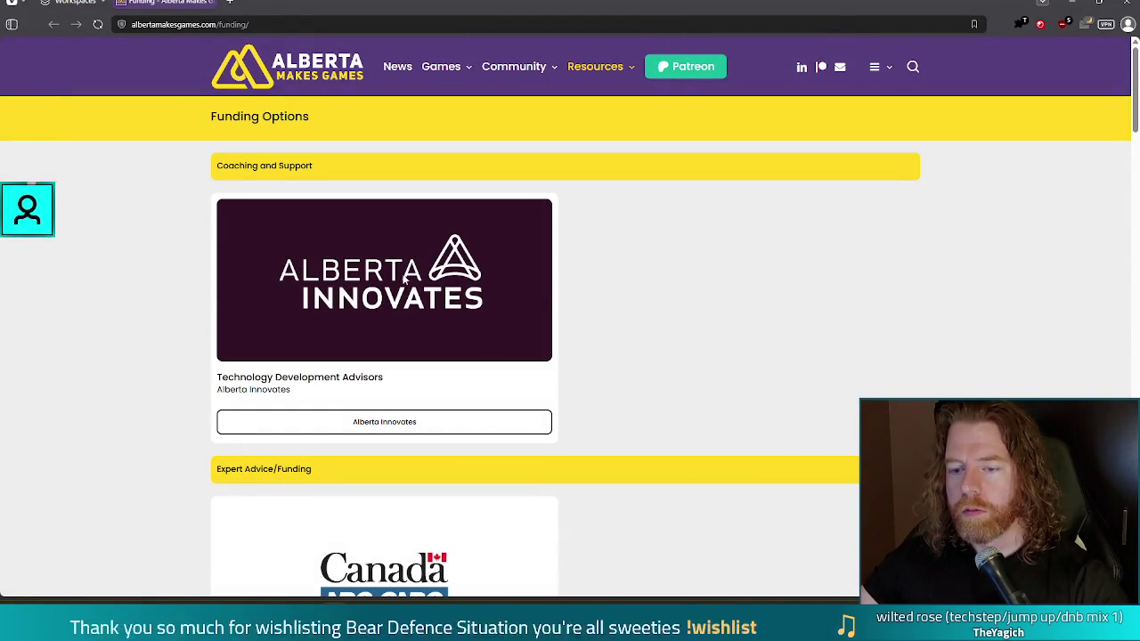
Scroll down the Alberta Makes Games funding listings, clearing an accidental text selection
scroll(140, 253, "down", 3)
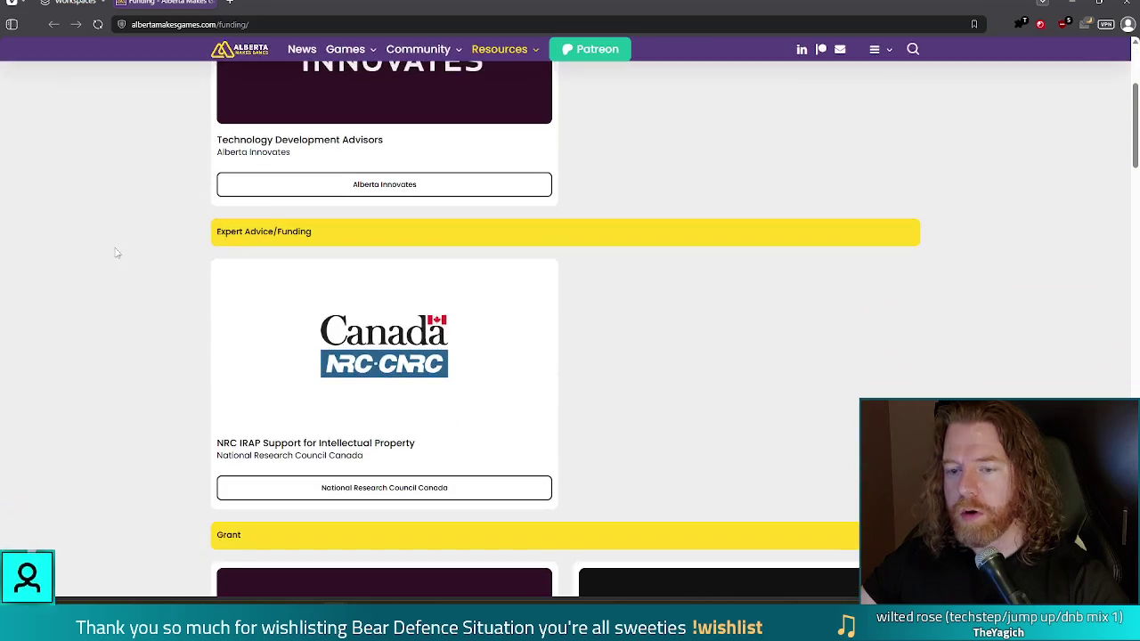
scroll(134, 315, "down", 2)
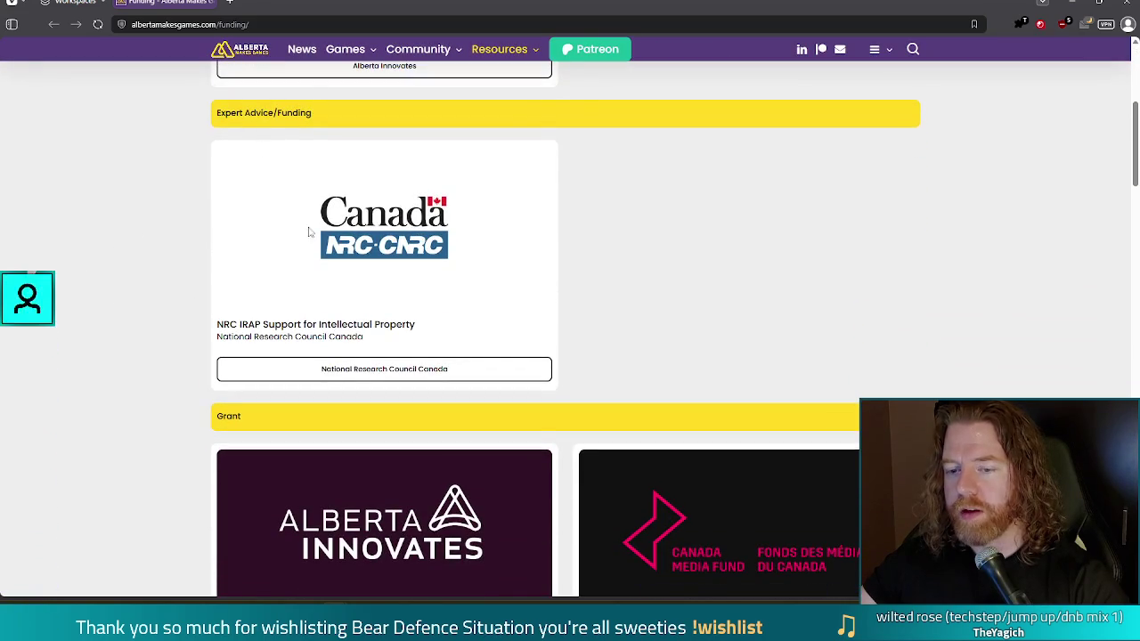
scroll(373, 354, "down", 2)
scroll(373, 354, "down", 2)
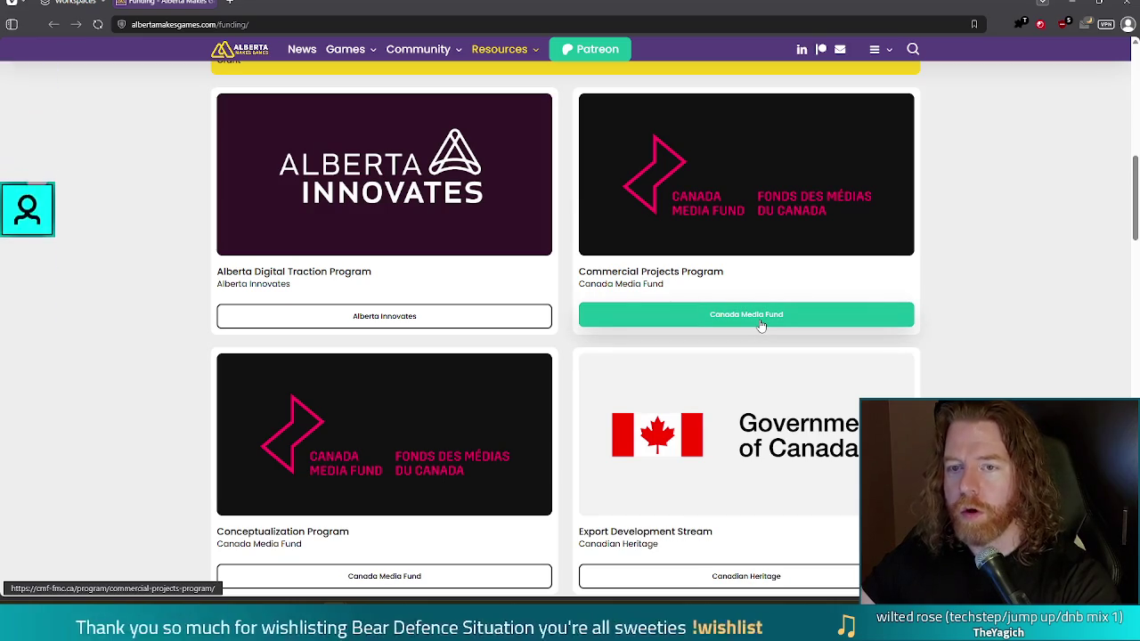
left_click_drag(765, 325, 1033, 341)
left_click(806, 348)
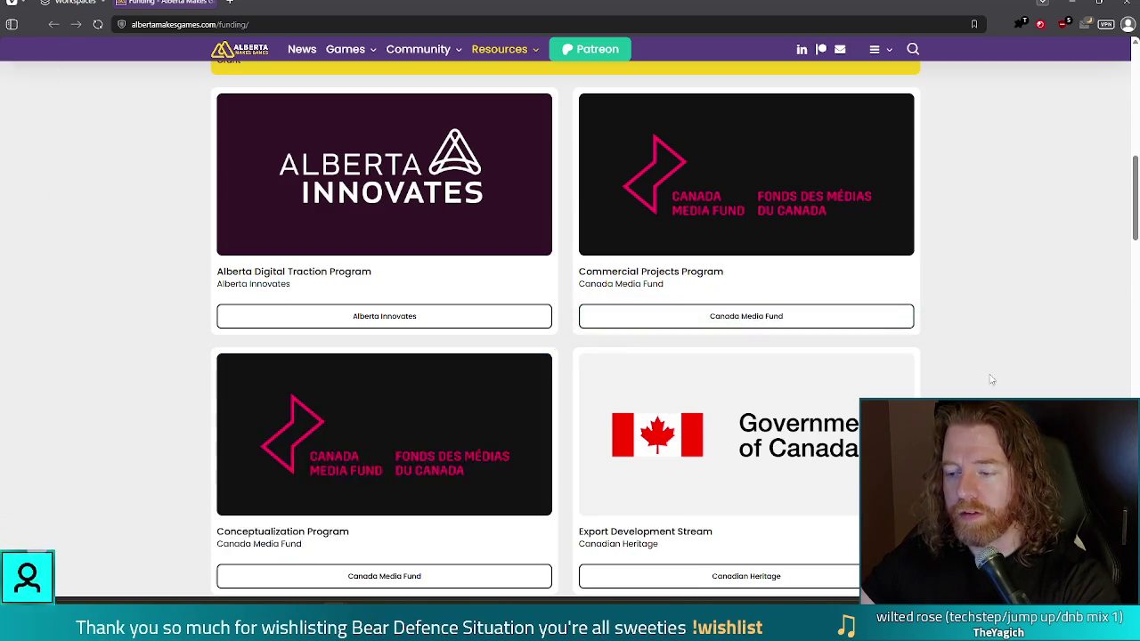
Open the Canada Media Fund's Commercial Projects Program page, then return to the game window
scroll(991, 369, "down", 1)
scroll(1024, 343, "down", 1)
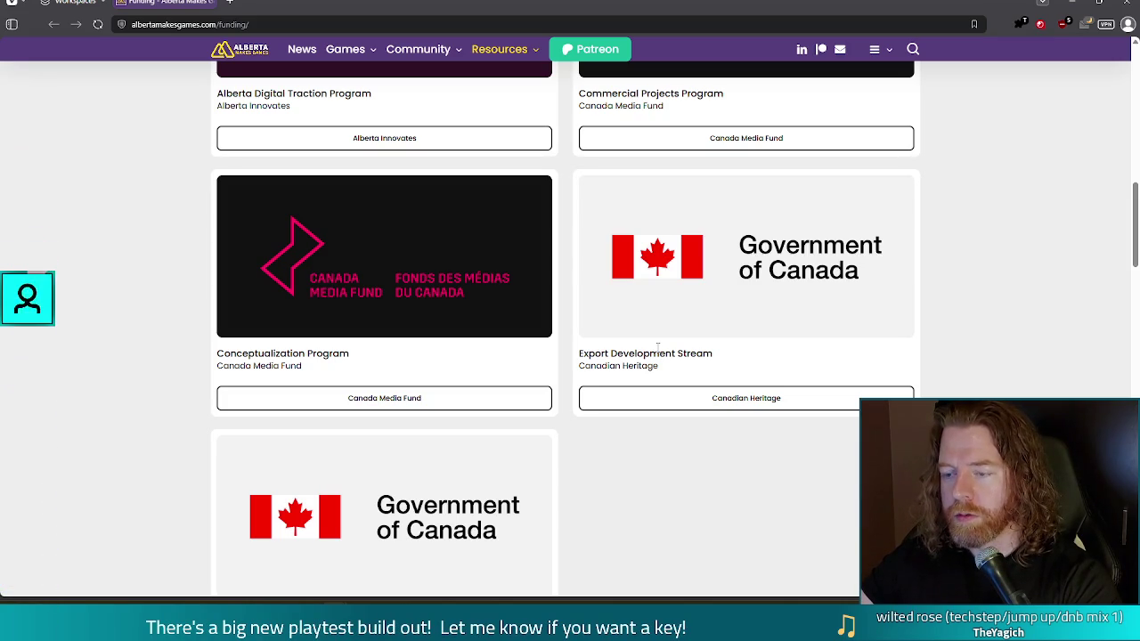
scroll(657, 347, "down", 2)
scroll(657, 352, "up", 1)
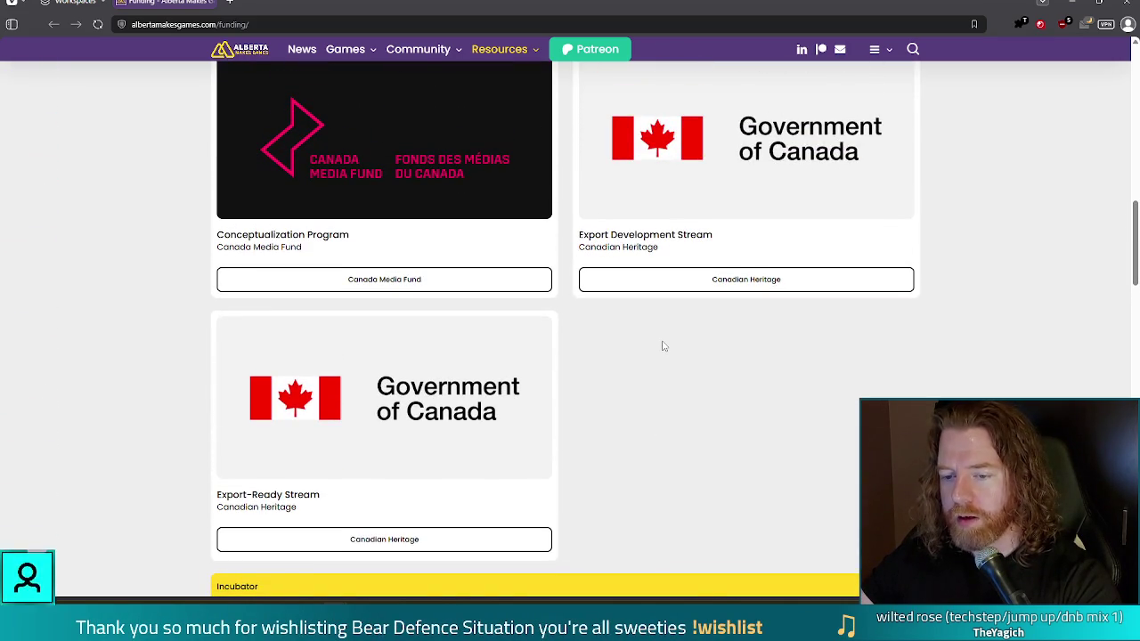
scroll(668, 346, "up", 2)
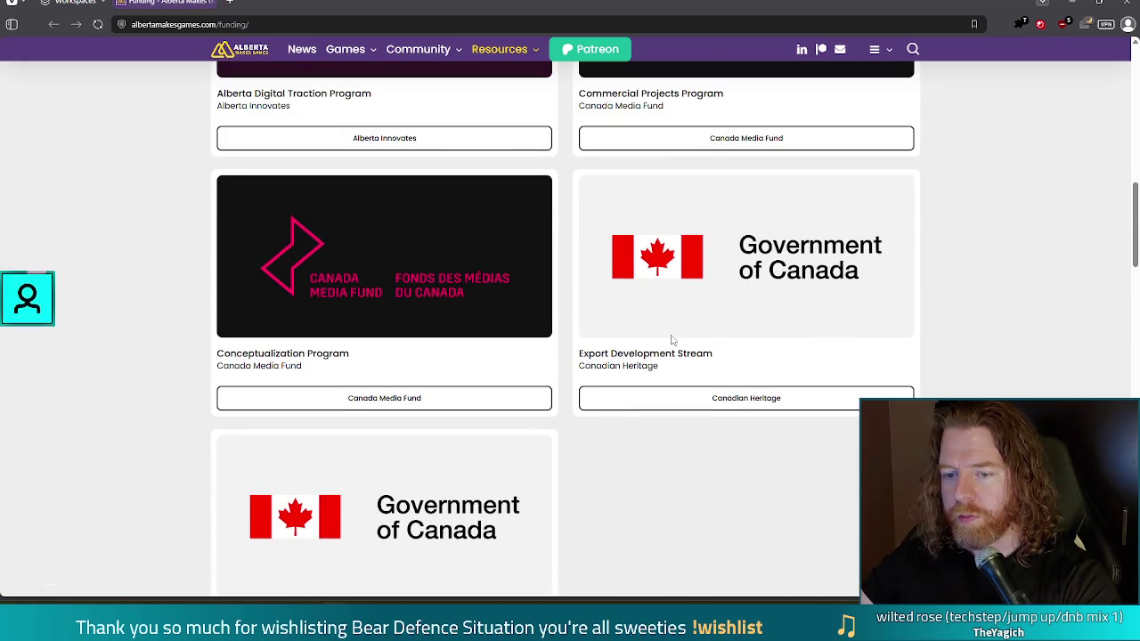
scroll(440, 317, "up", 4)
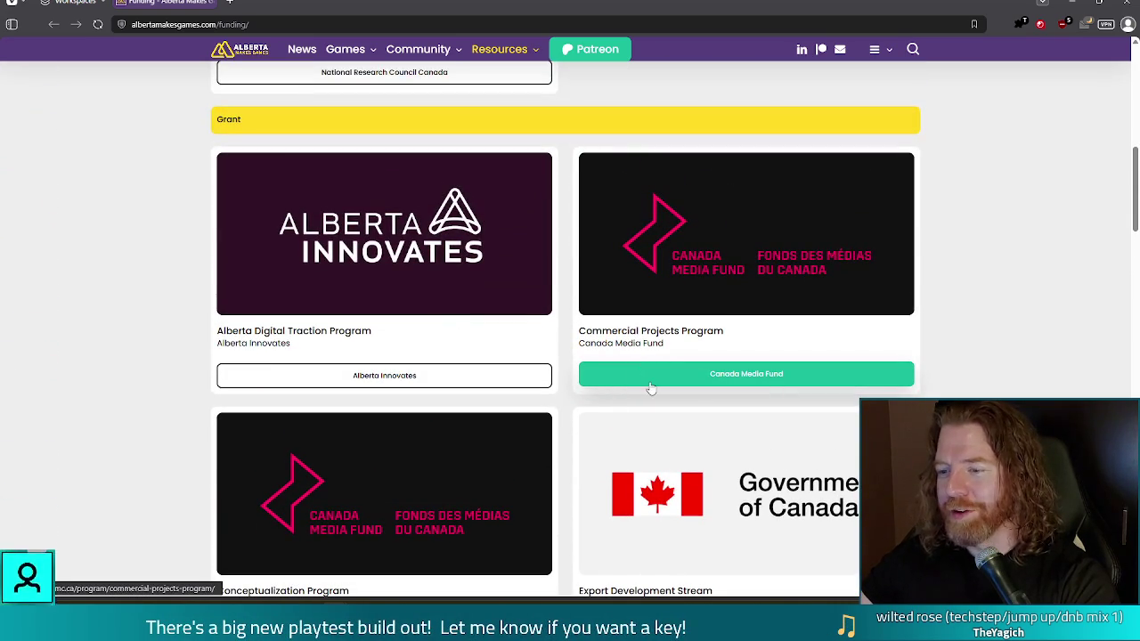
left_click(692, 381)
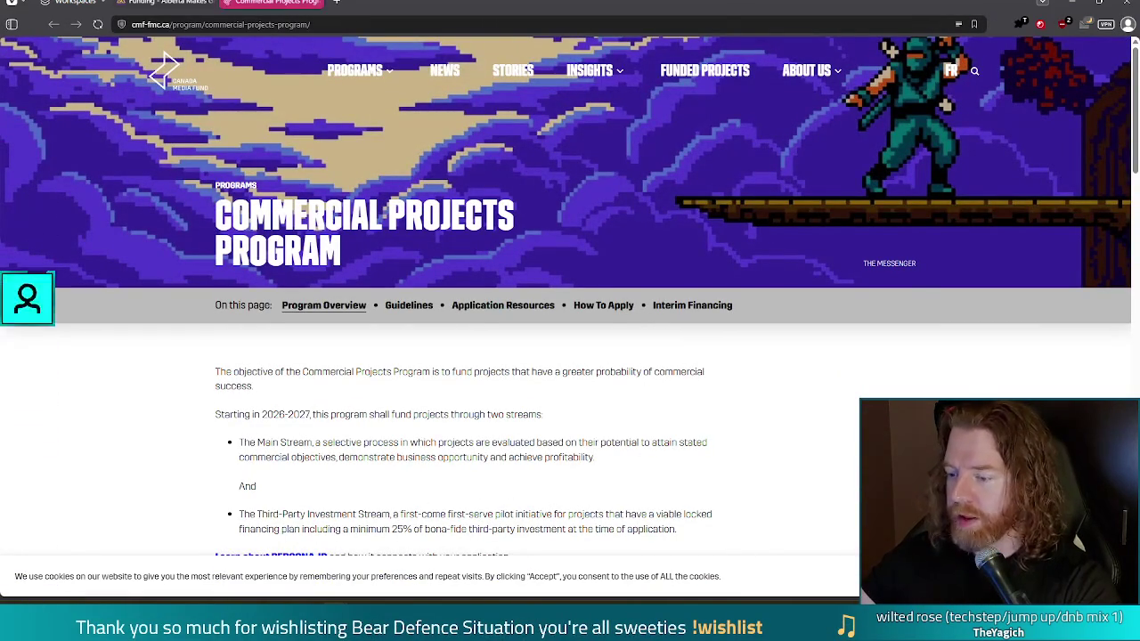
key("alt+Tab")
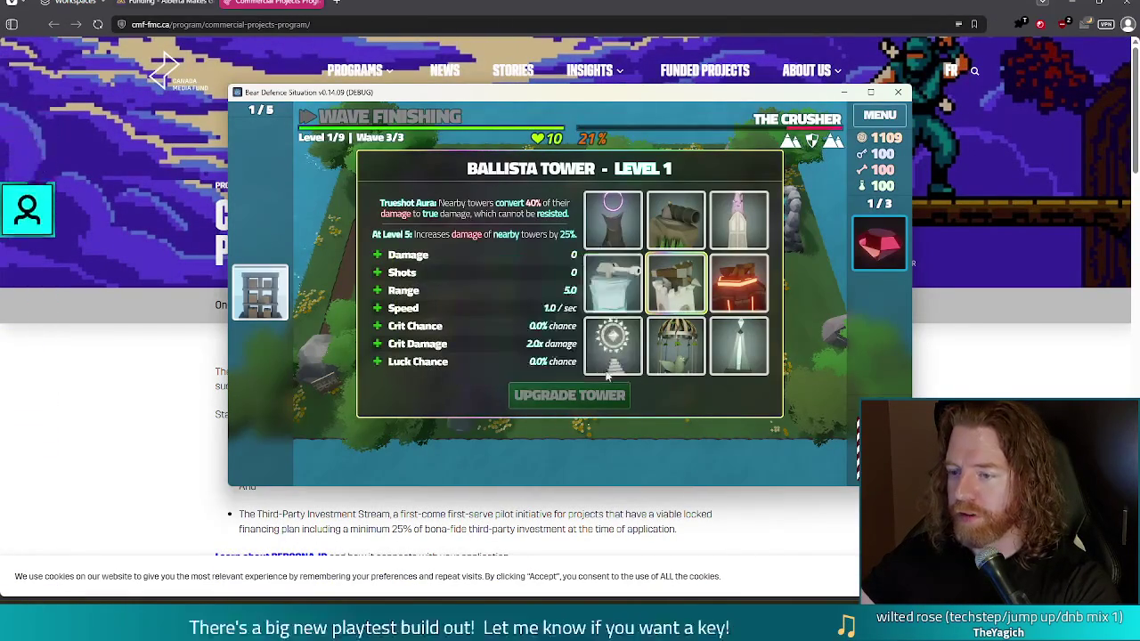
Maximise the game and upgrade the Ballista Tower's Shots from 0 to 3, advancing to Level 2/9
double_click(745, 96)
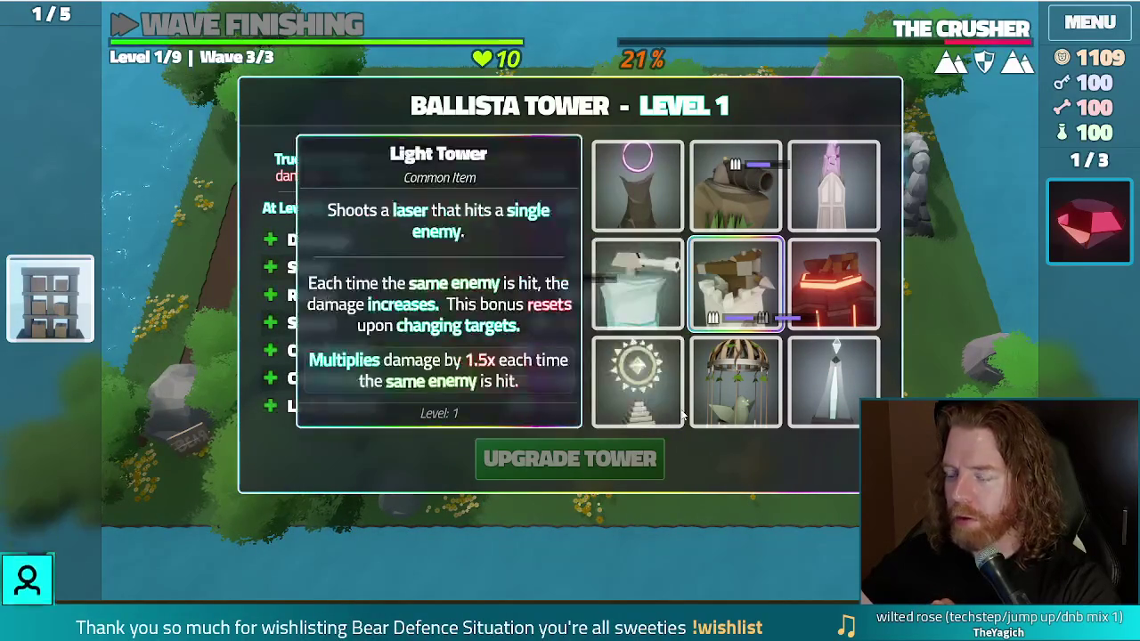
left_click(372, 274)
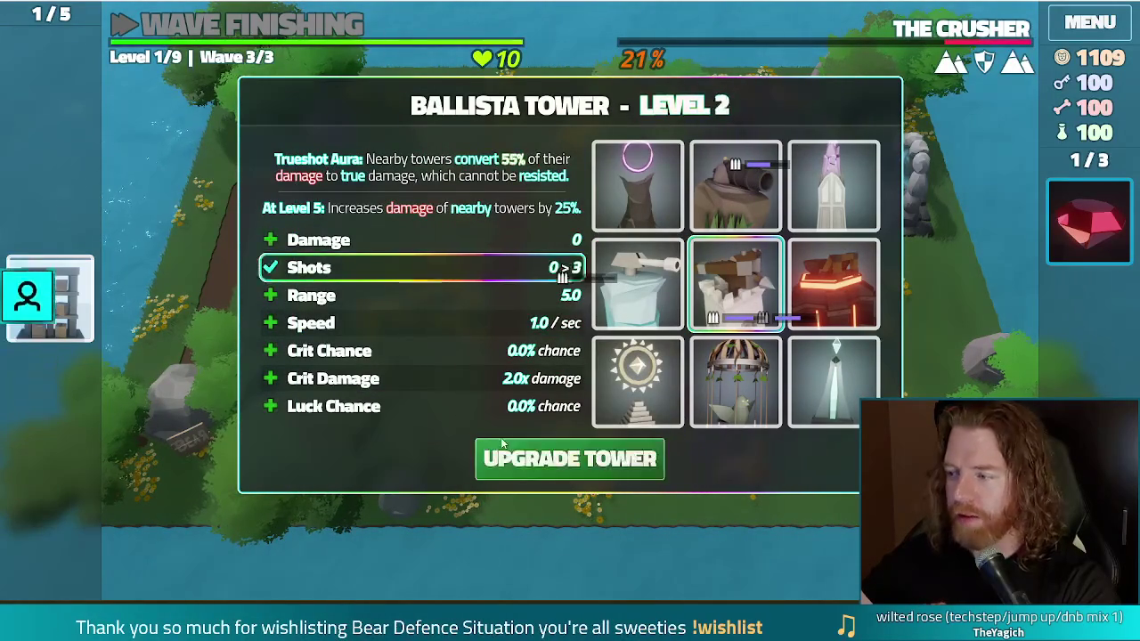
left_click(588, 464)
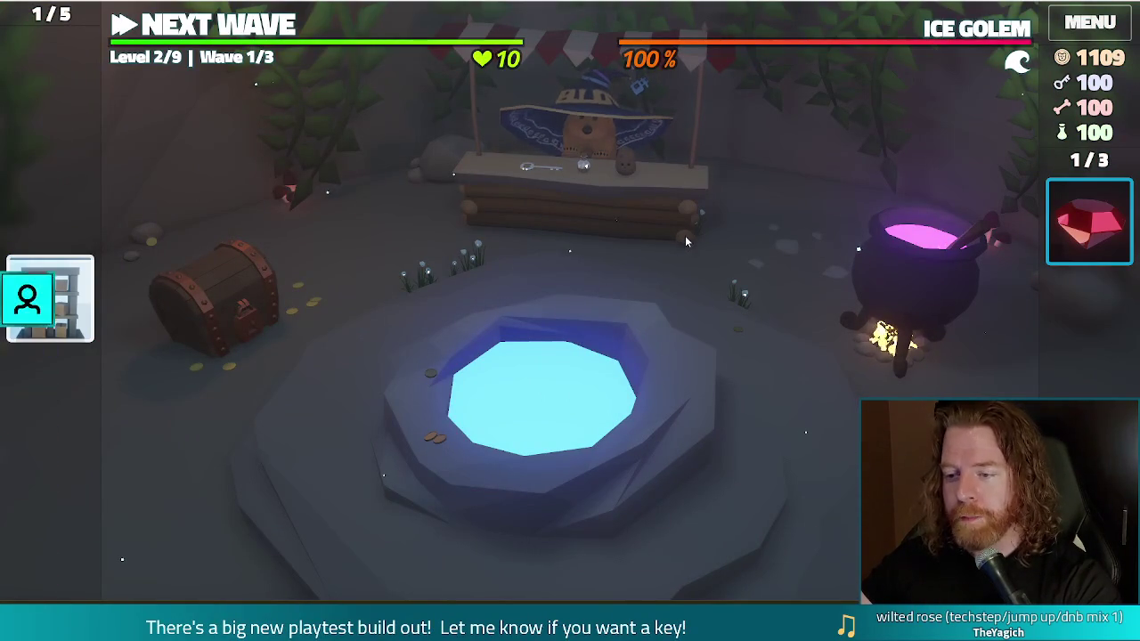
Throw 5 gold into the Wishing Well, take the Spare Battery wish, and close the dialog
left_click(674, 378)
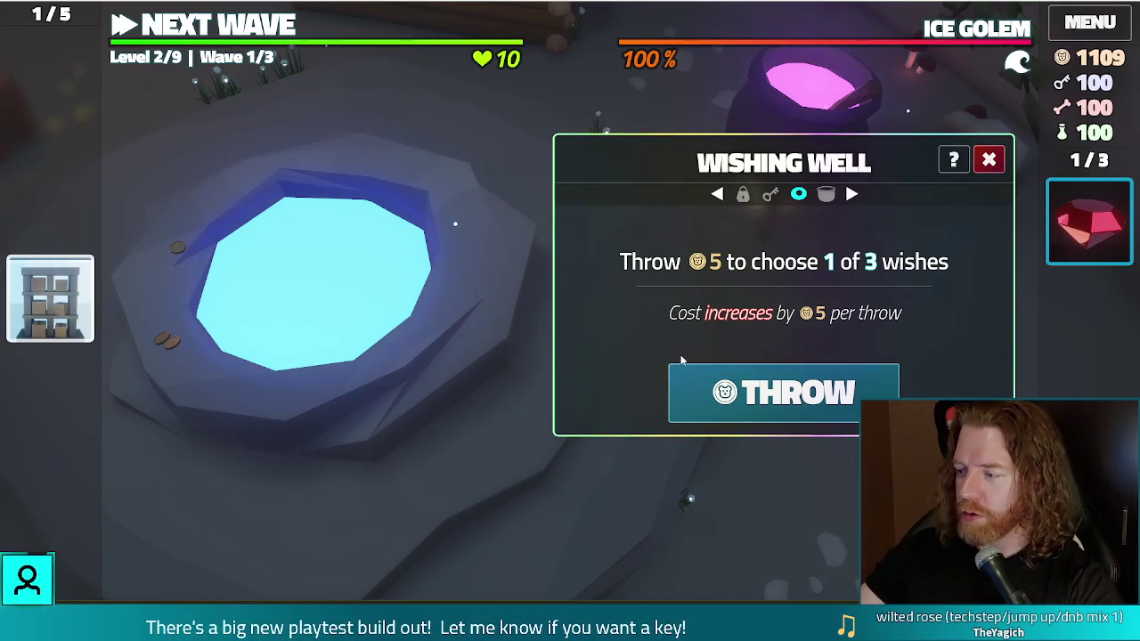
left_click(707, 397)
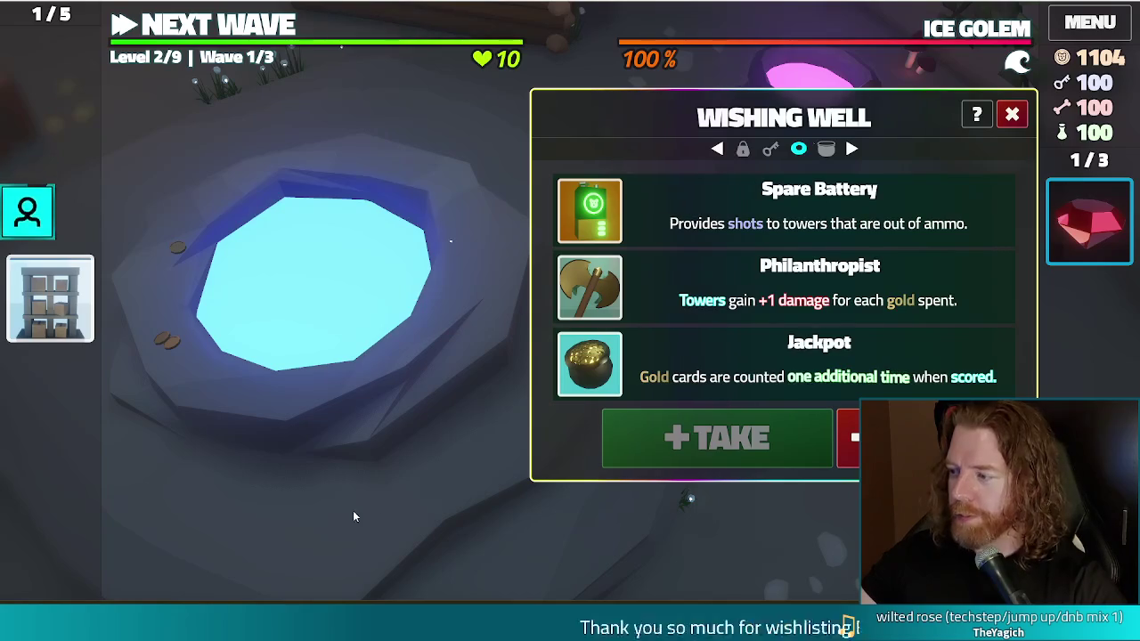
left_click(668, 197)
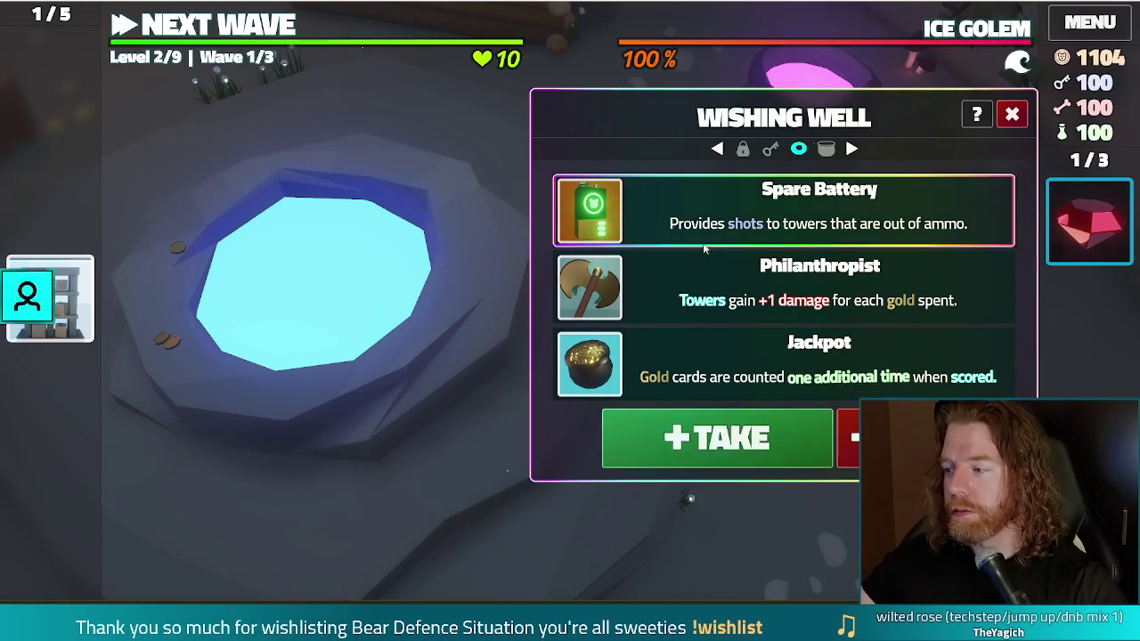
left_click(717, 438)
left_click(988, 159)
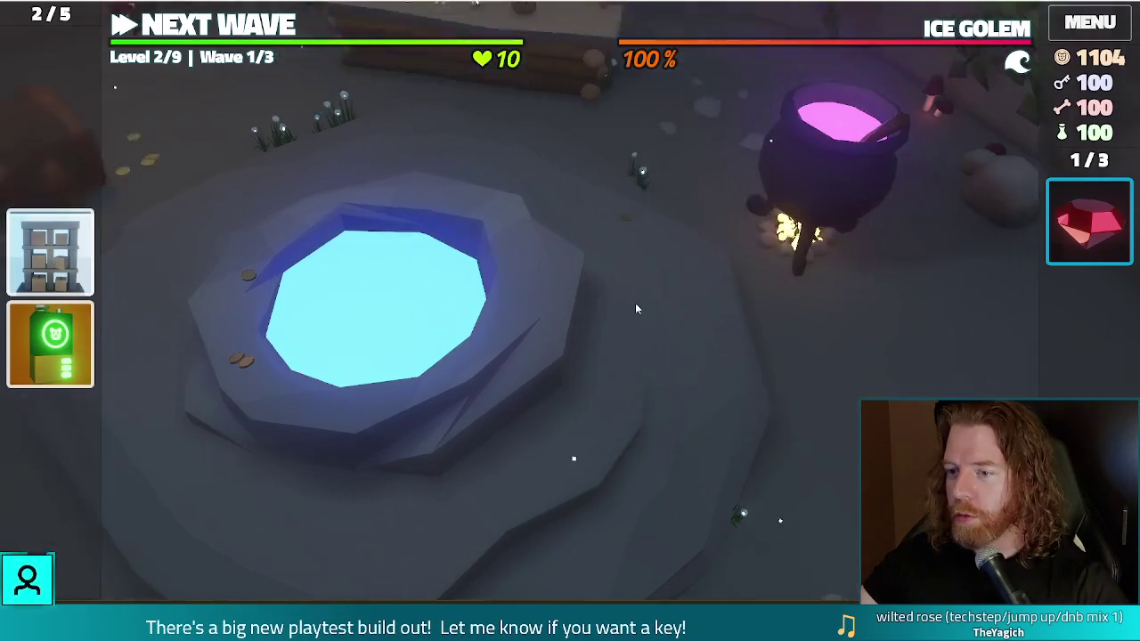
key("grave")
Run the test_kit and add_shop_charm quackles console commands to add Quackles to the shop
type("test_kit")
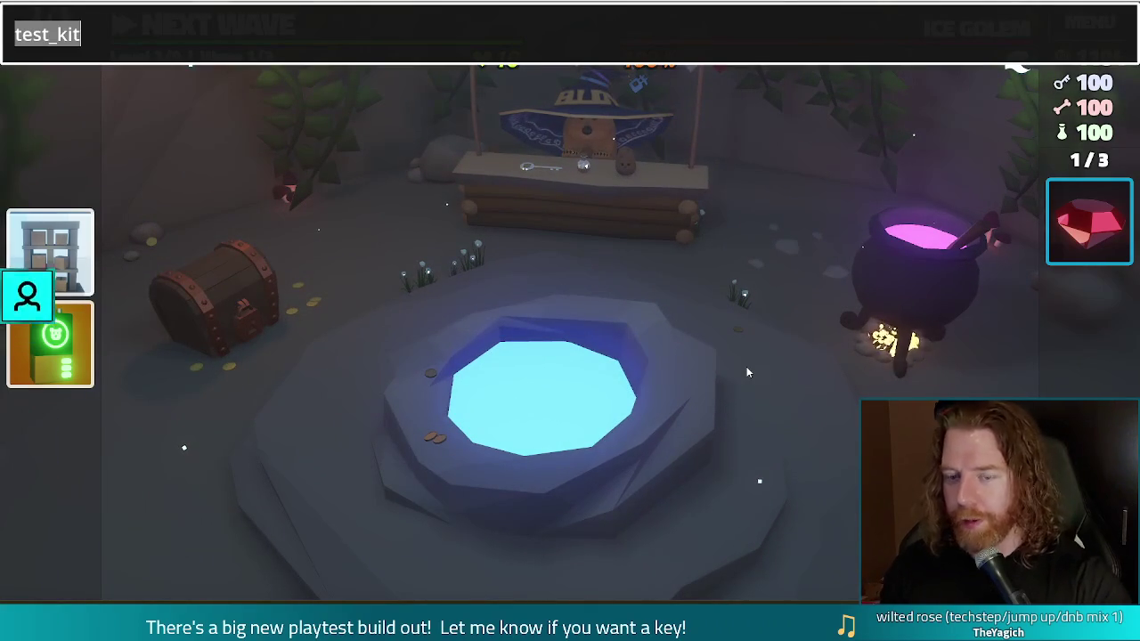
key("Return")
type("add_shop")
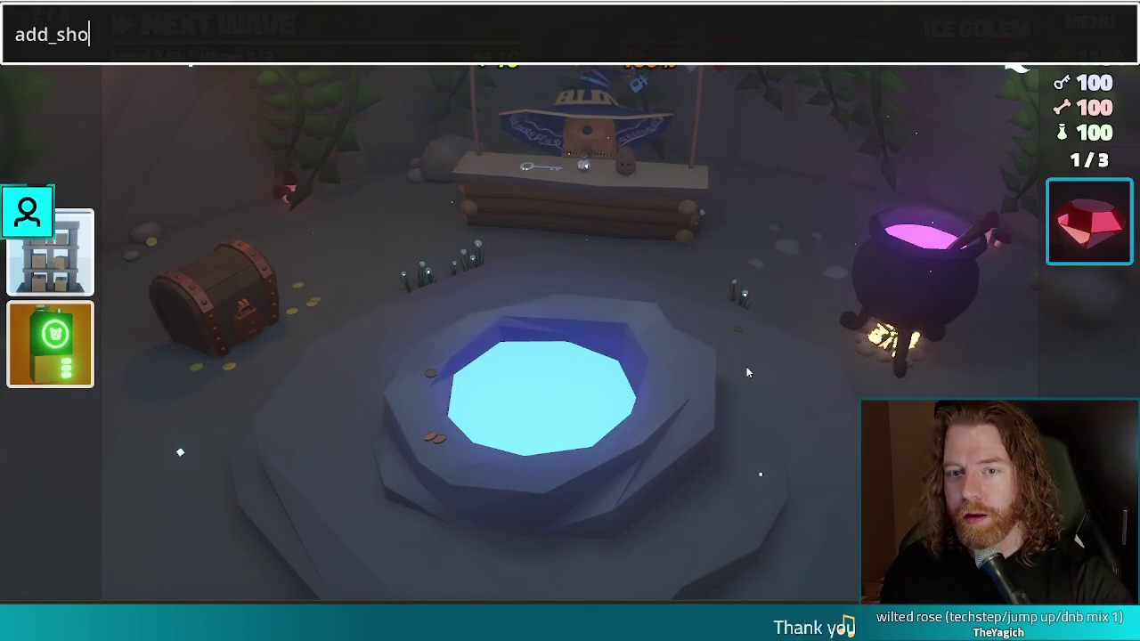
type("_charmqua")
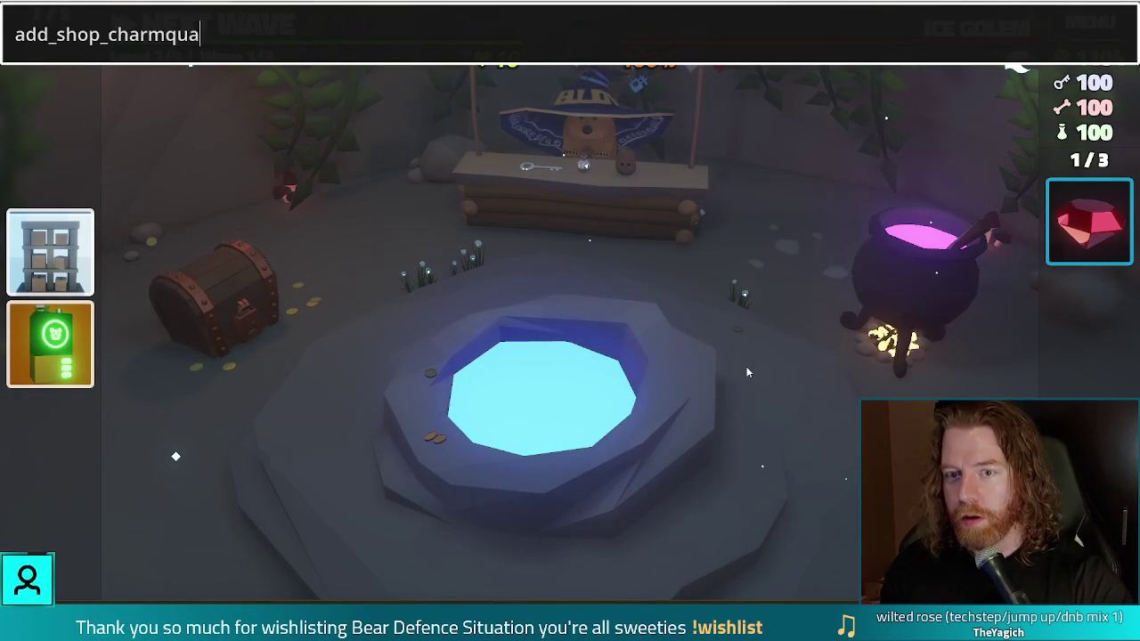
type("ckels")
key("BackSpace")
key("BackSpace")
key("BackSpace")
type("les")
key("Return")
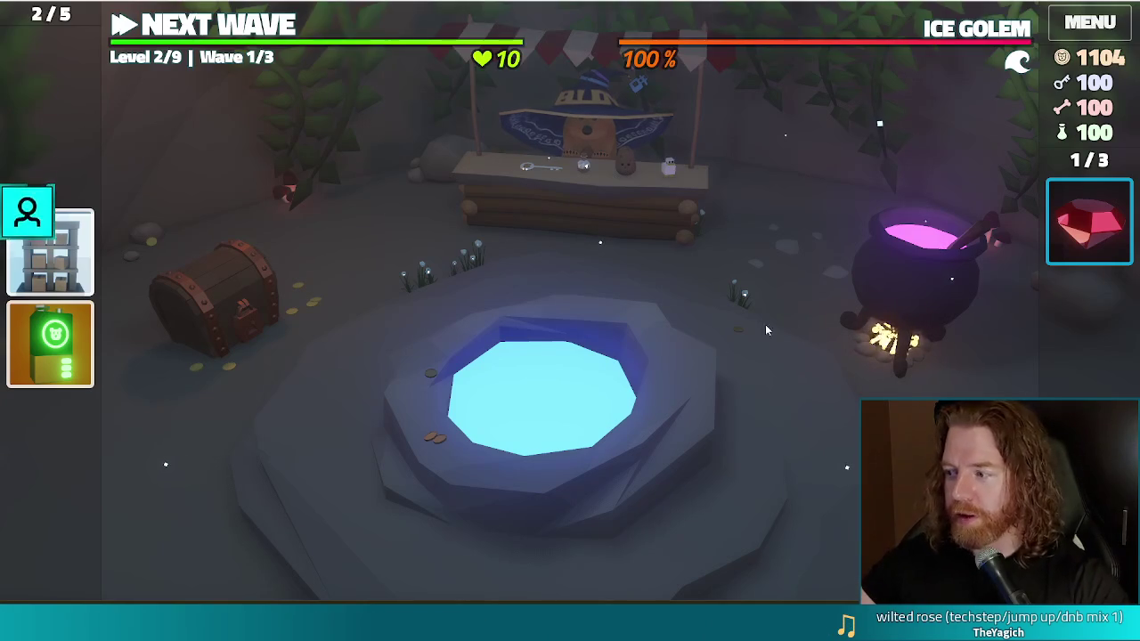
Buy Quackles from the shop for 11 gold, leaving 1093 gold
left_click(613, 205)
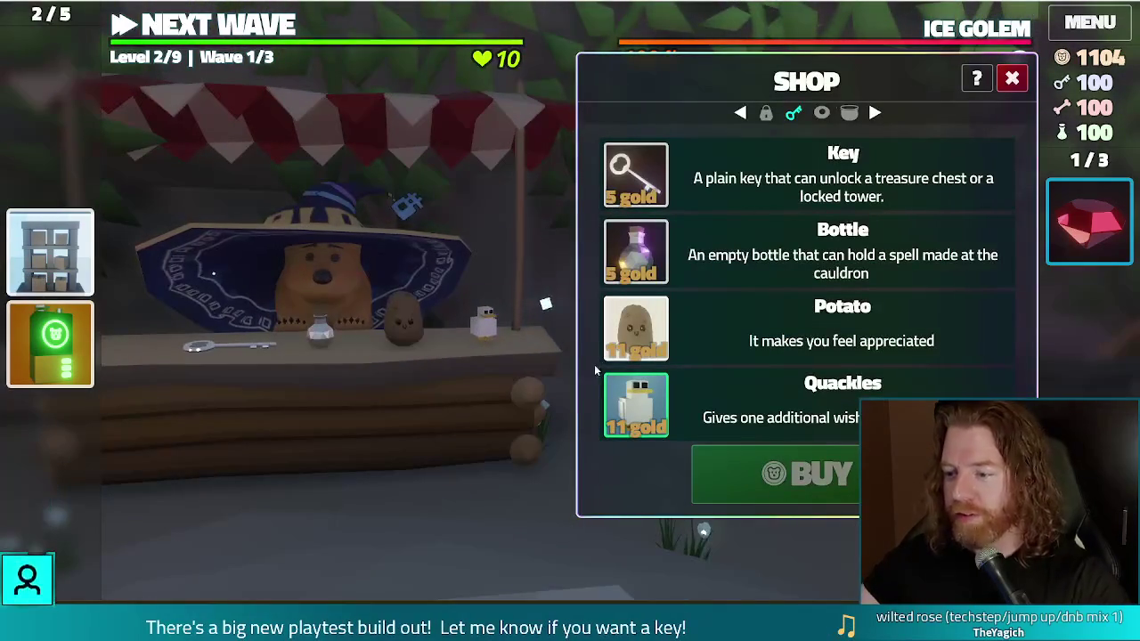
left_click(762, 401)
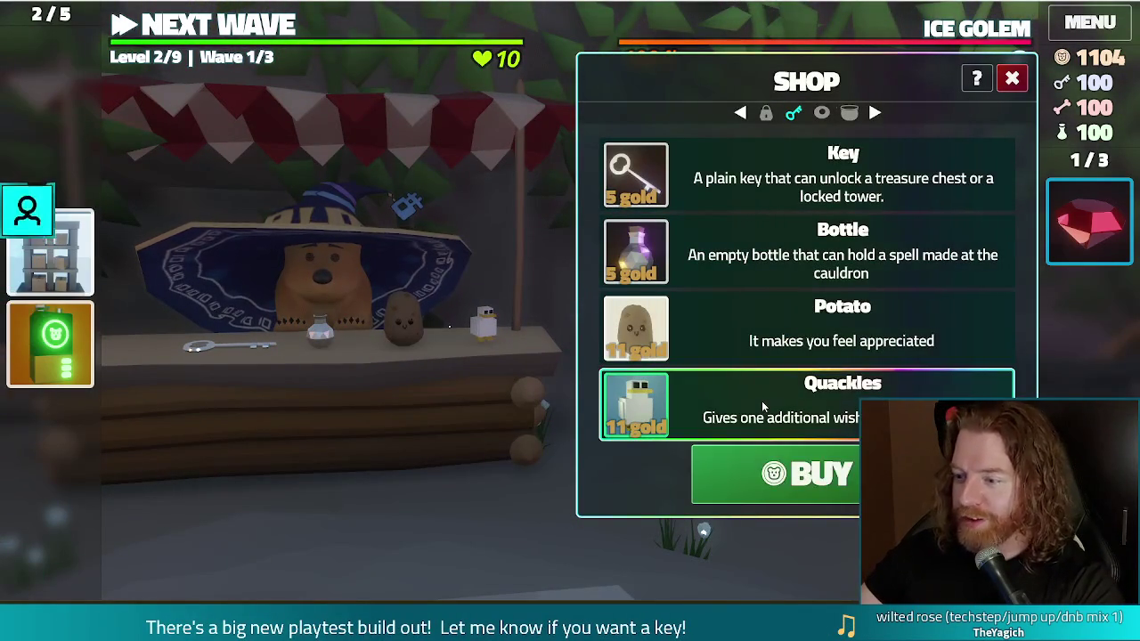
left_click(857, 478)
key("Escape")
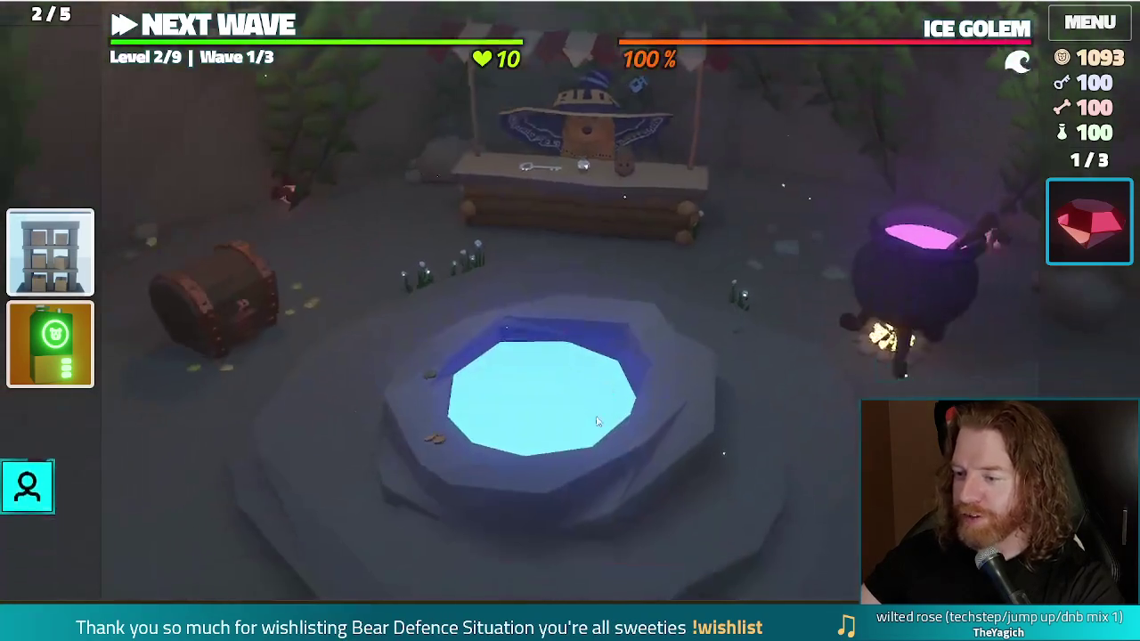
left_click(673, 387)
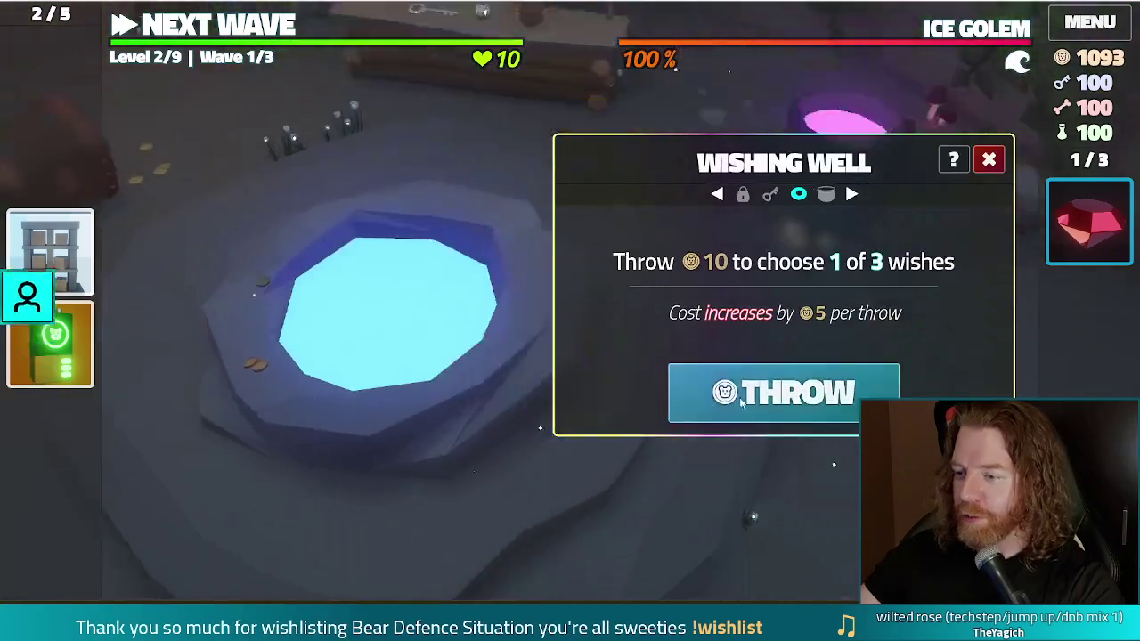
Throw coins into the wishing well (gold 1083), review its four wishes, close it, and exit the game
left_click(772, 399)
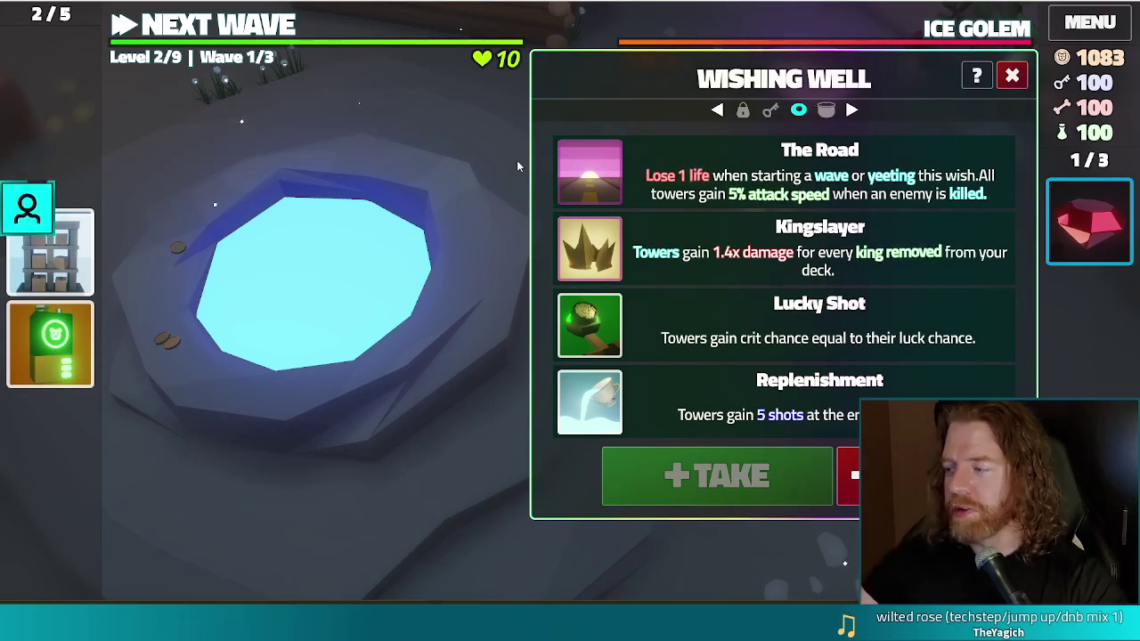
mouse_move(560, 194)
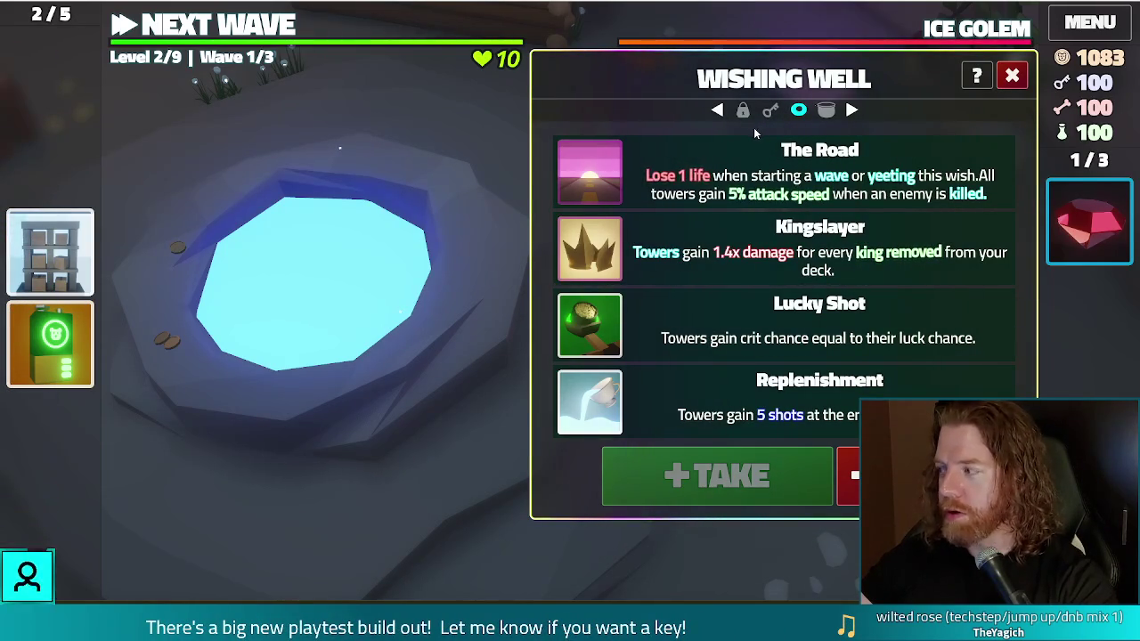
left_click(1011, 76)
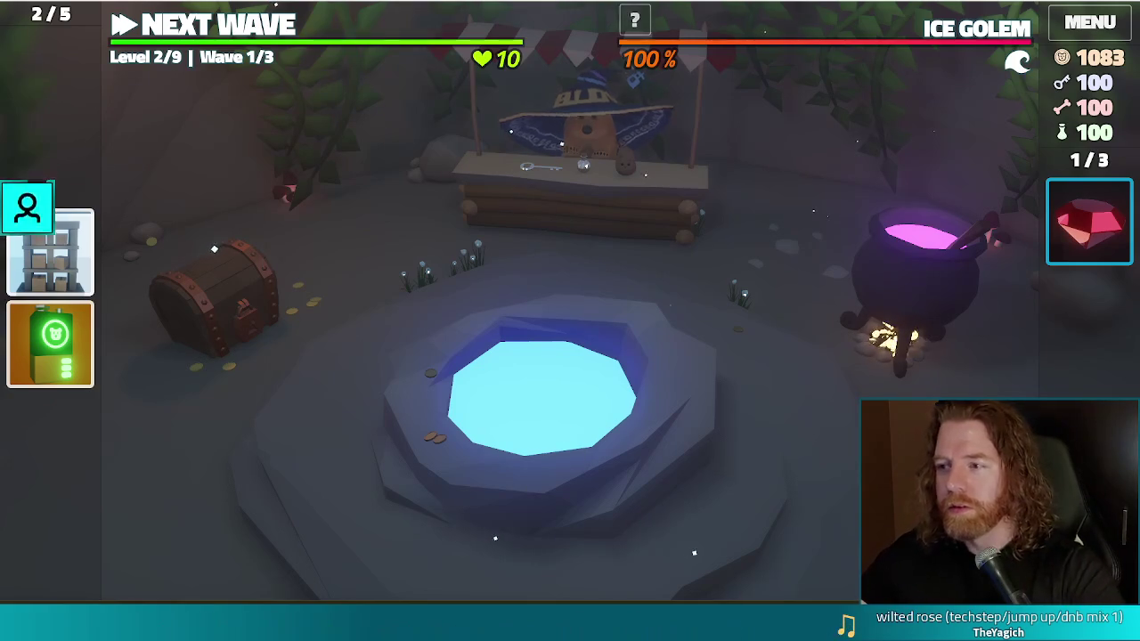
key("F11")
left_click(496, 56)
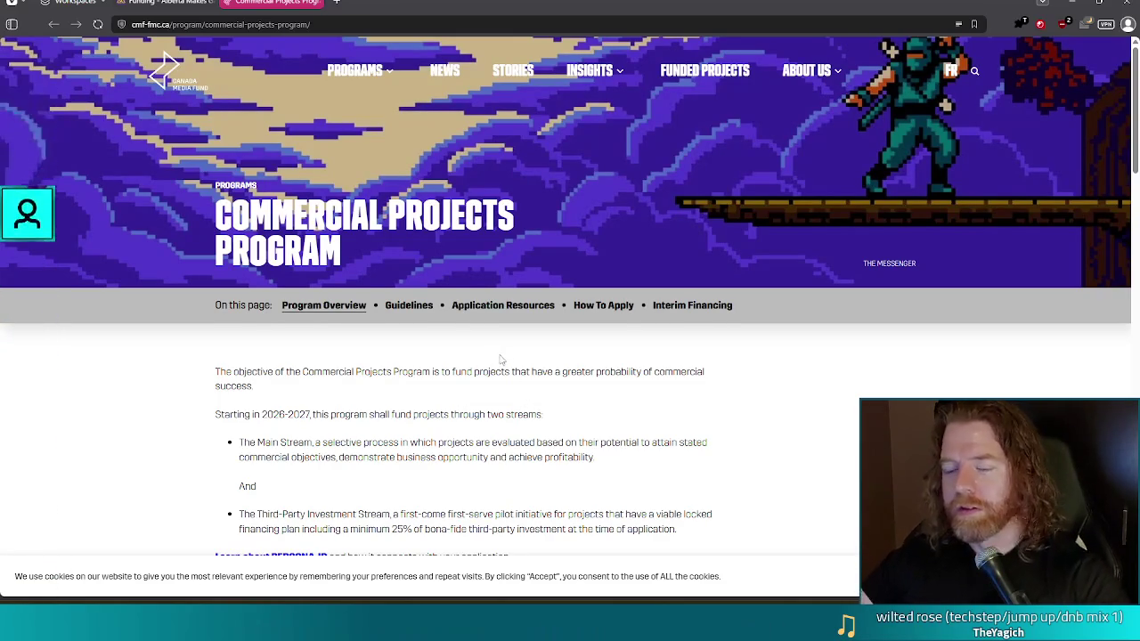
Scroll to Dates to Remember, showing Main Stream dates April 14 to September 24, 2026
scroll(499, 361, "down", 1)
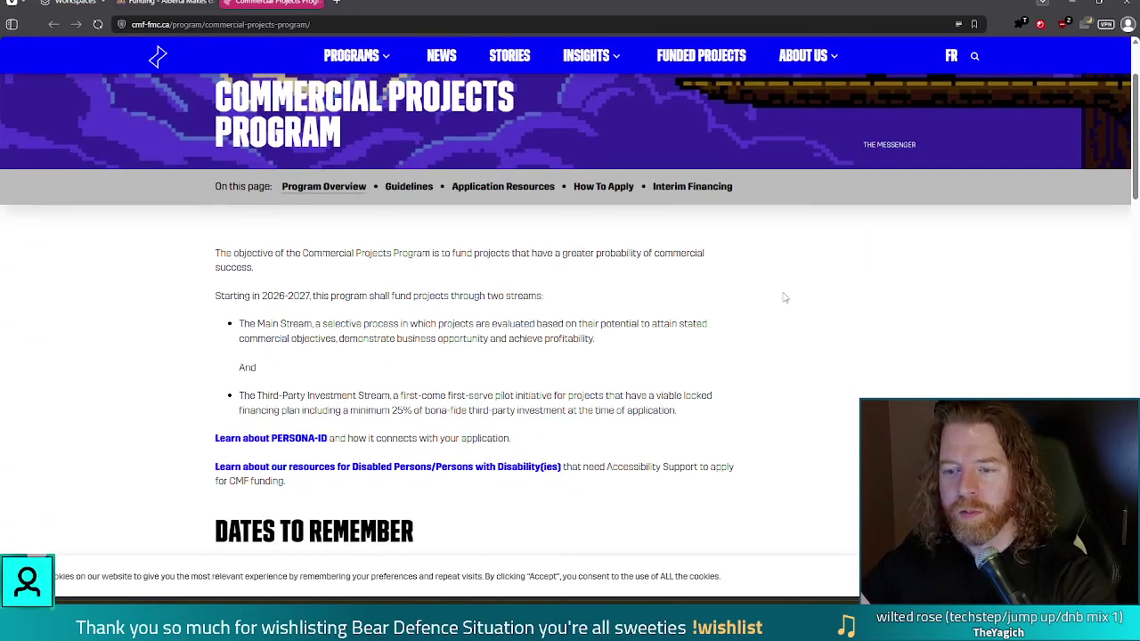
scroll(788, 298, "down", 1)
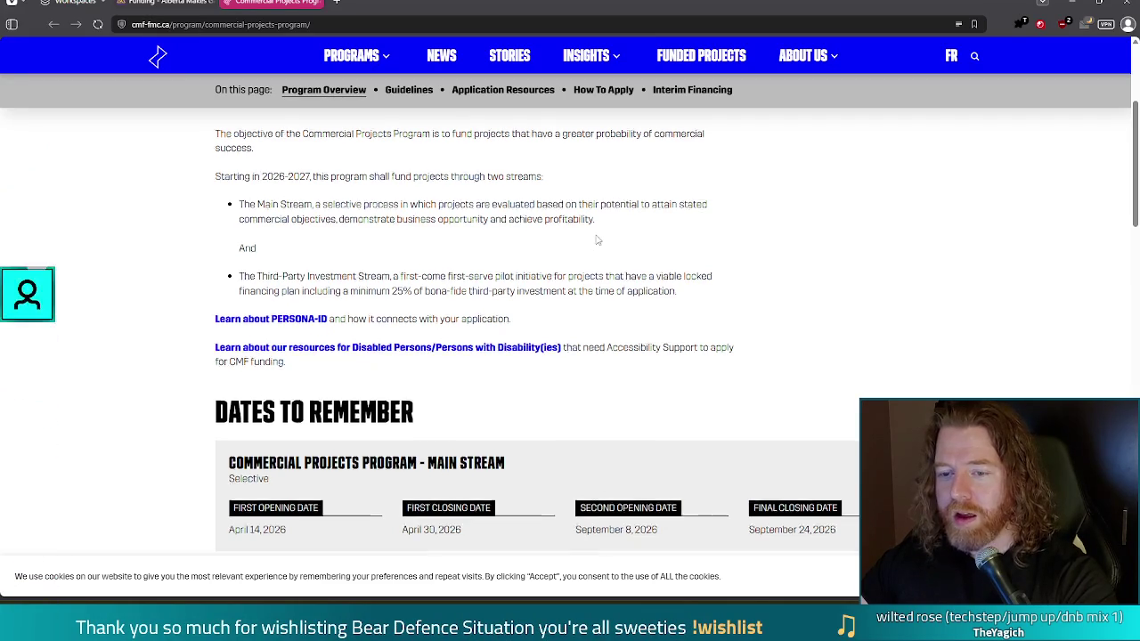
scroll(595, 240, "down", 1)
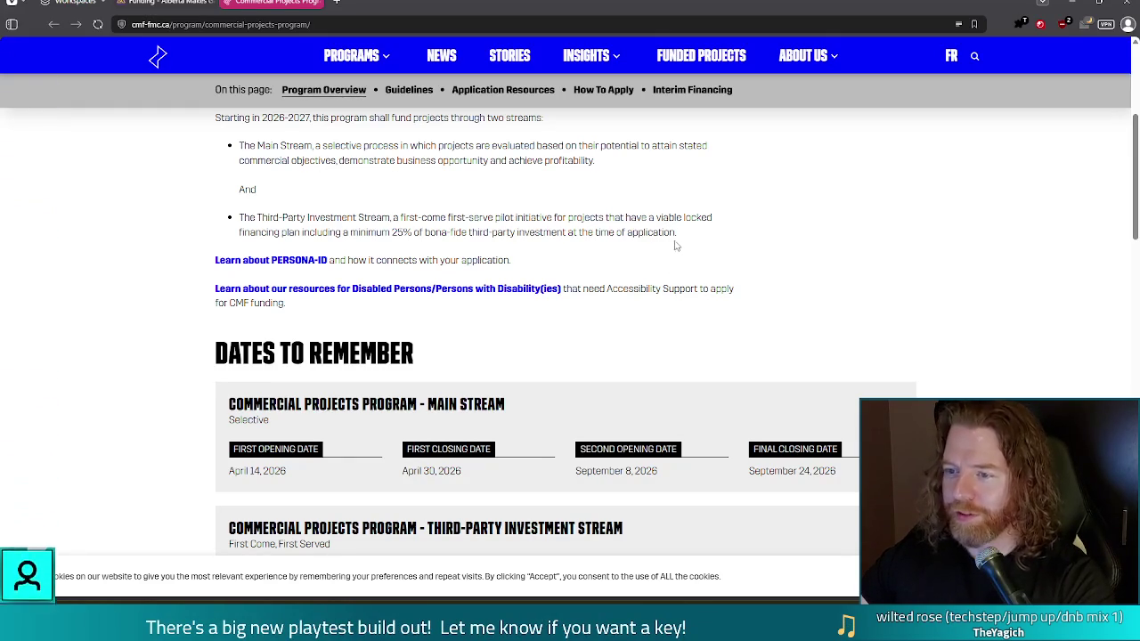
scroll(677, 246, "down", 3)
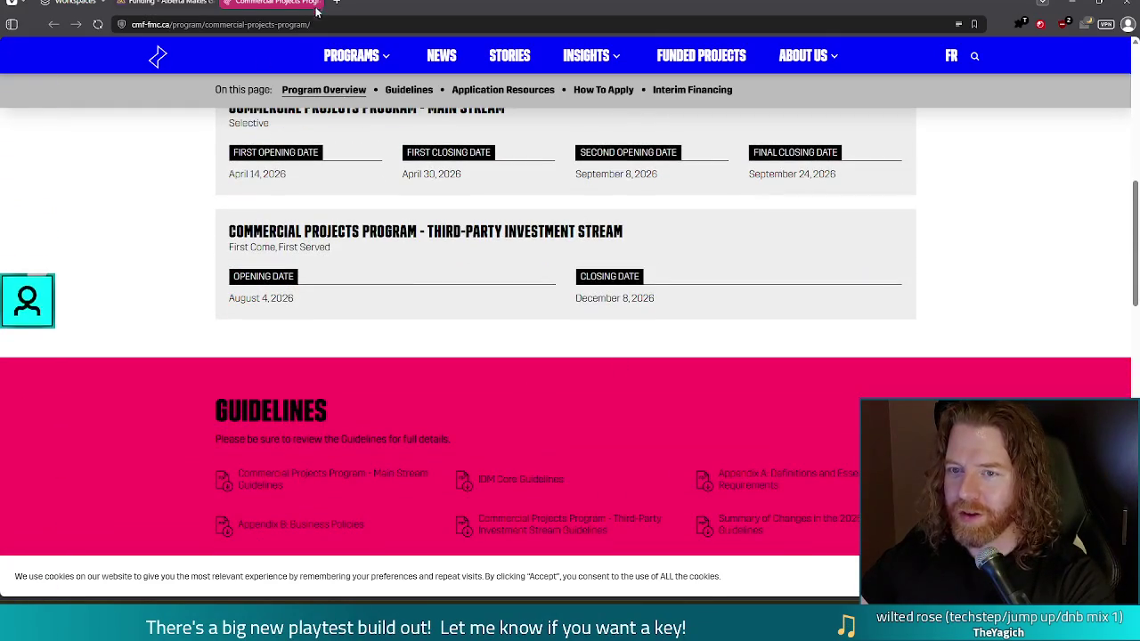
Return to the 'Funding - Alberta Makes Games' browser tab, then switch back to the Godot editor
left_click(151, 3)
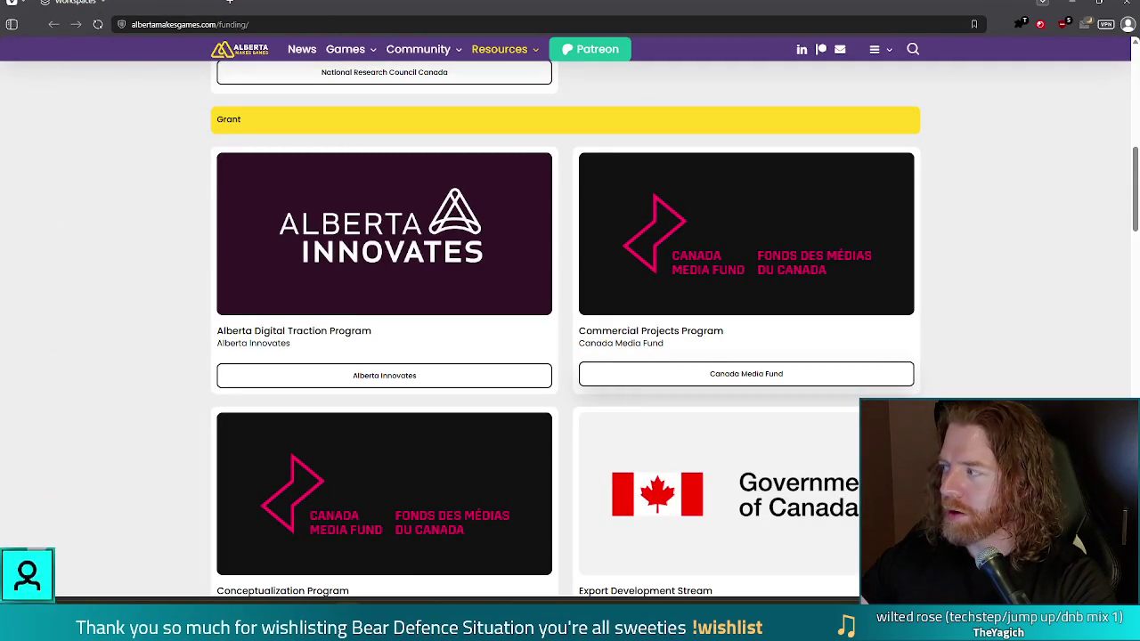
key("alt+Tab")
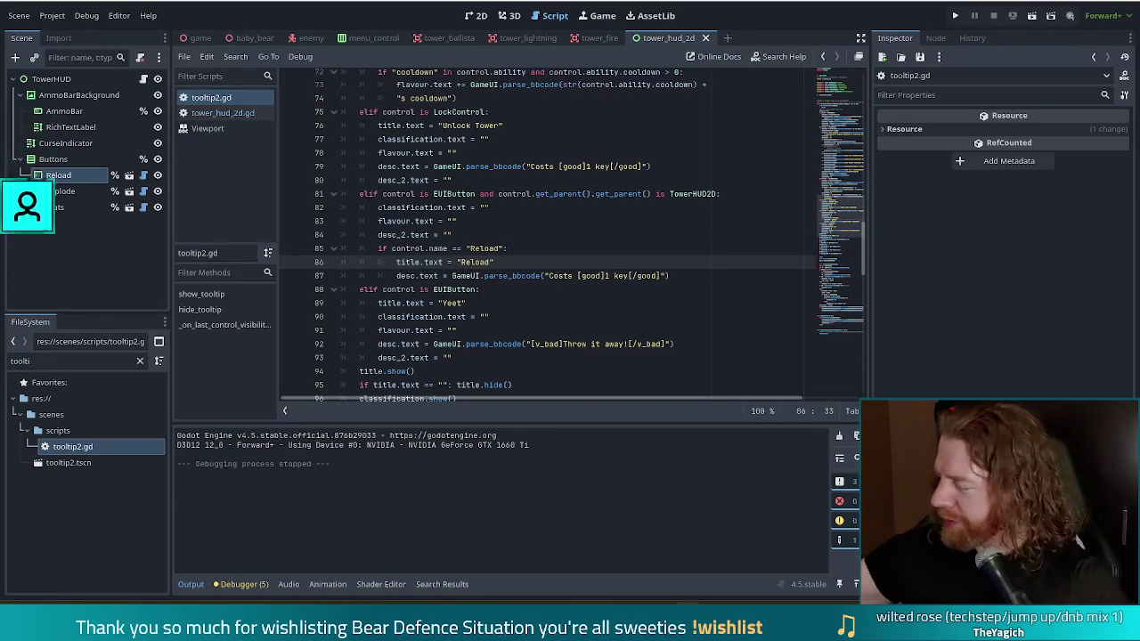
Change the Reload cost tags on line 87 of tooltip2.gd from [good] to [gold]
left_click(579, 238)
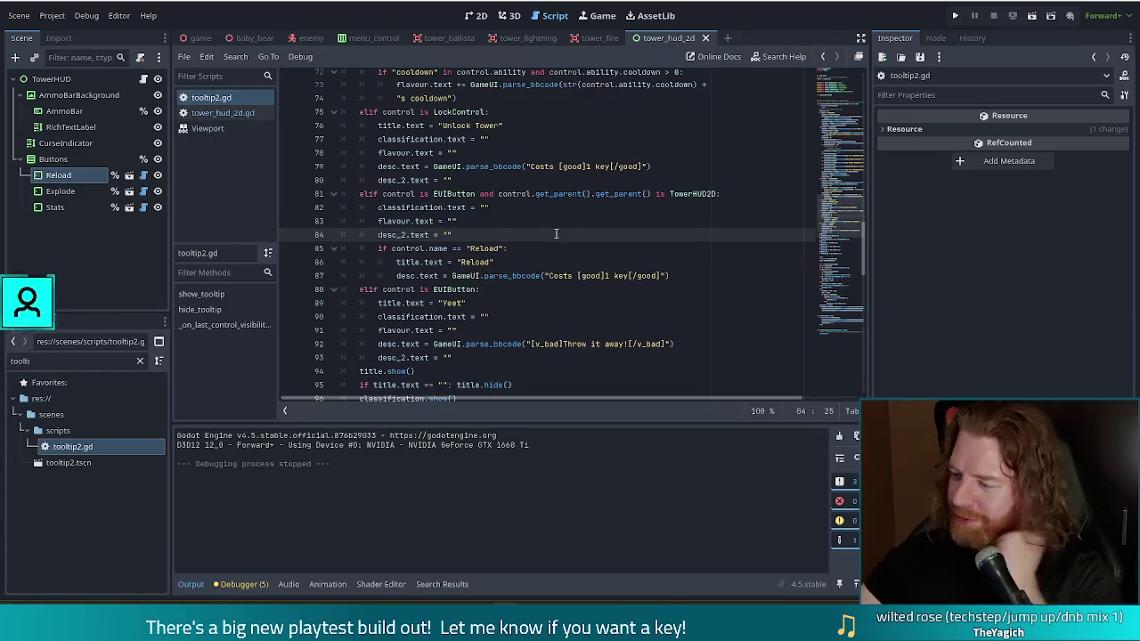
left_click(594, 276)
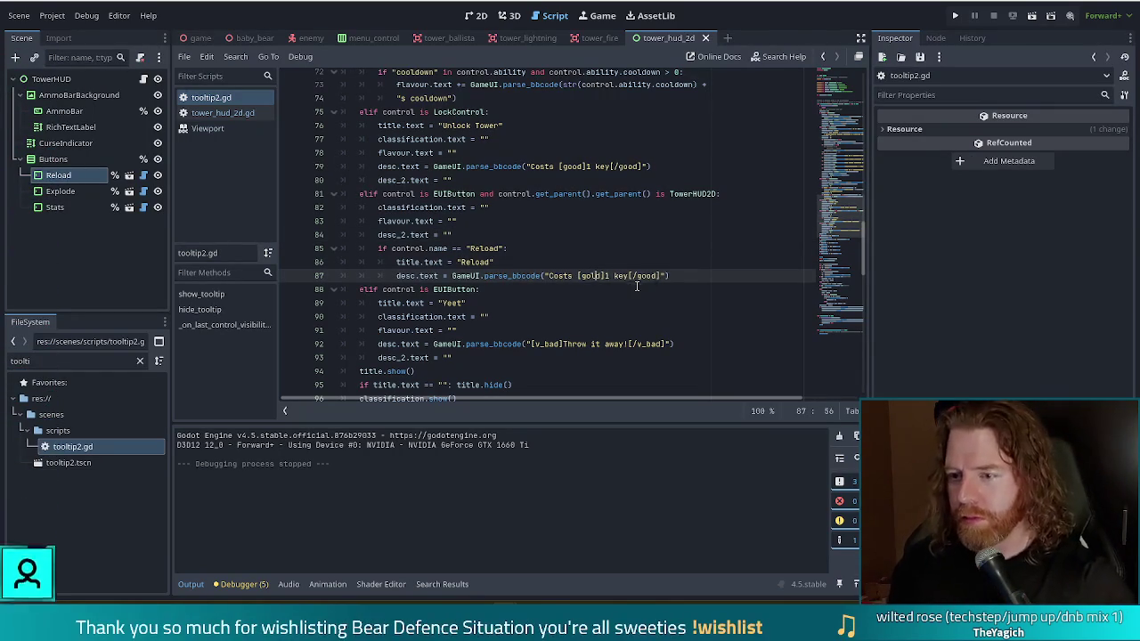
key("BackSpace")
type("l")
key("Right")
key("Right")
key("Right")
key("BackSpace")
type("l")
key("Right")
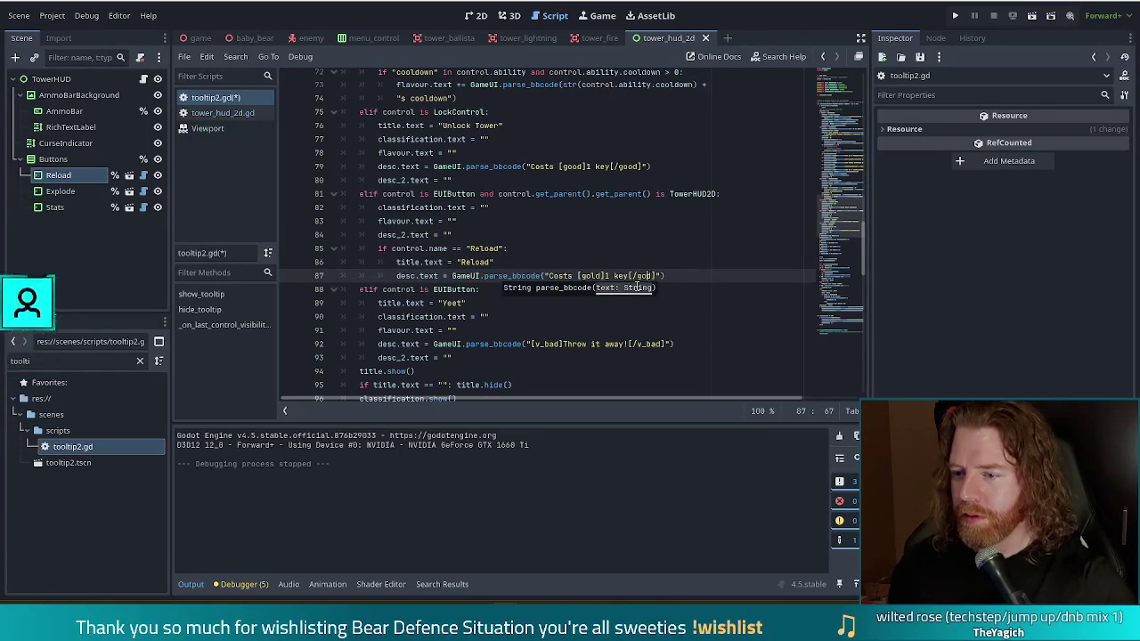
key("Up")
key("Up")
key("Up")
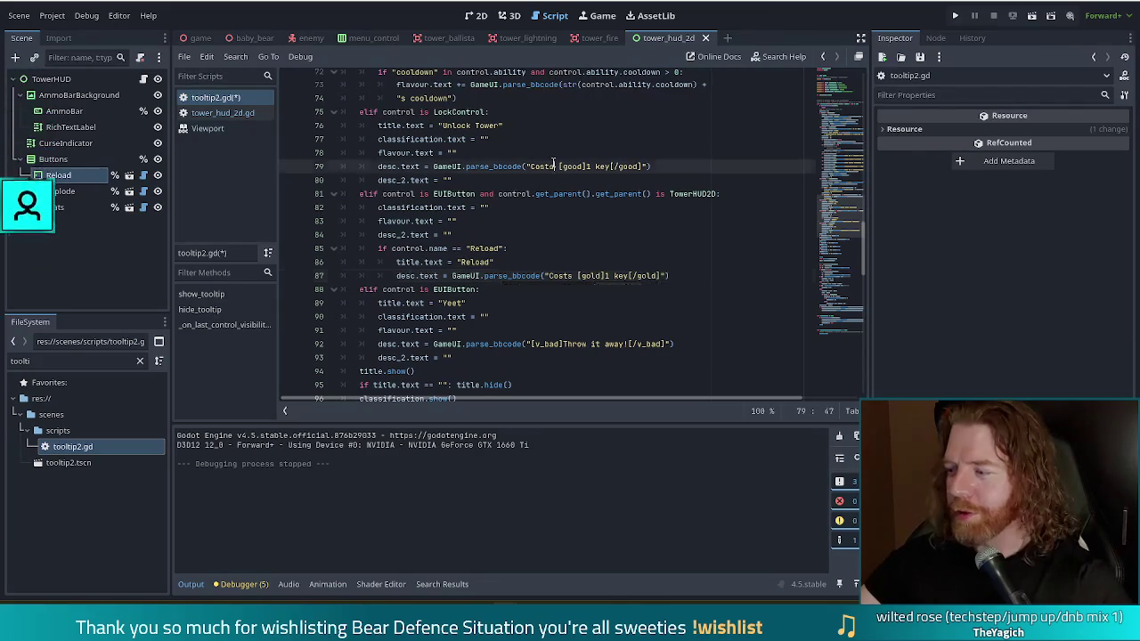
left_click(650, 275)
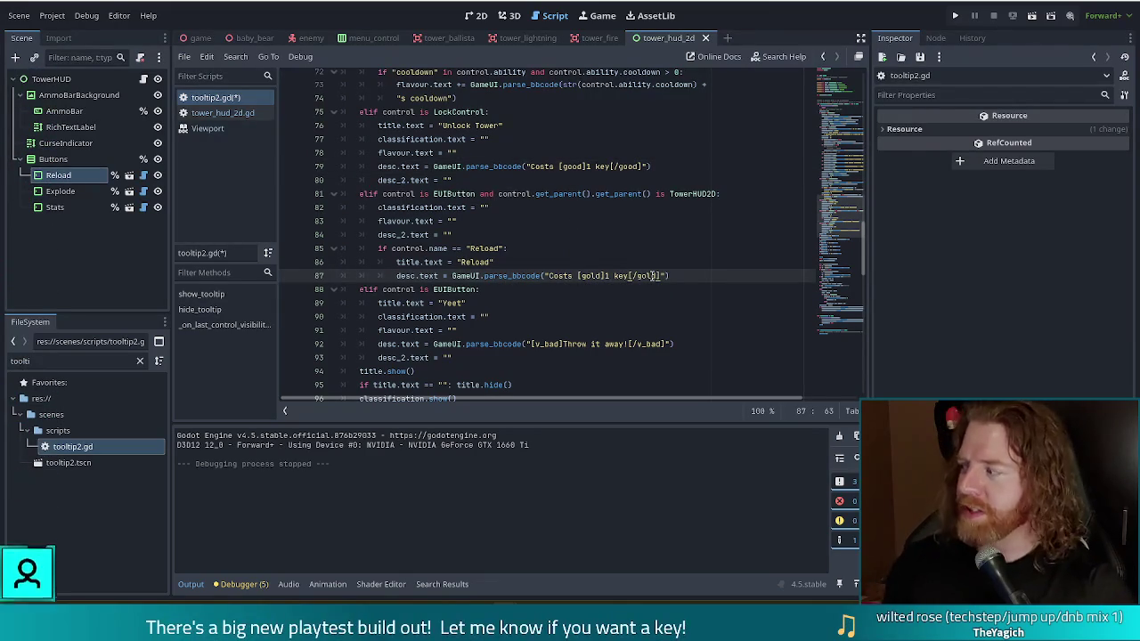
key("BackSpace")
key("BackSpace")
key("BackSpace")
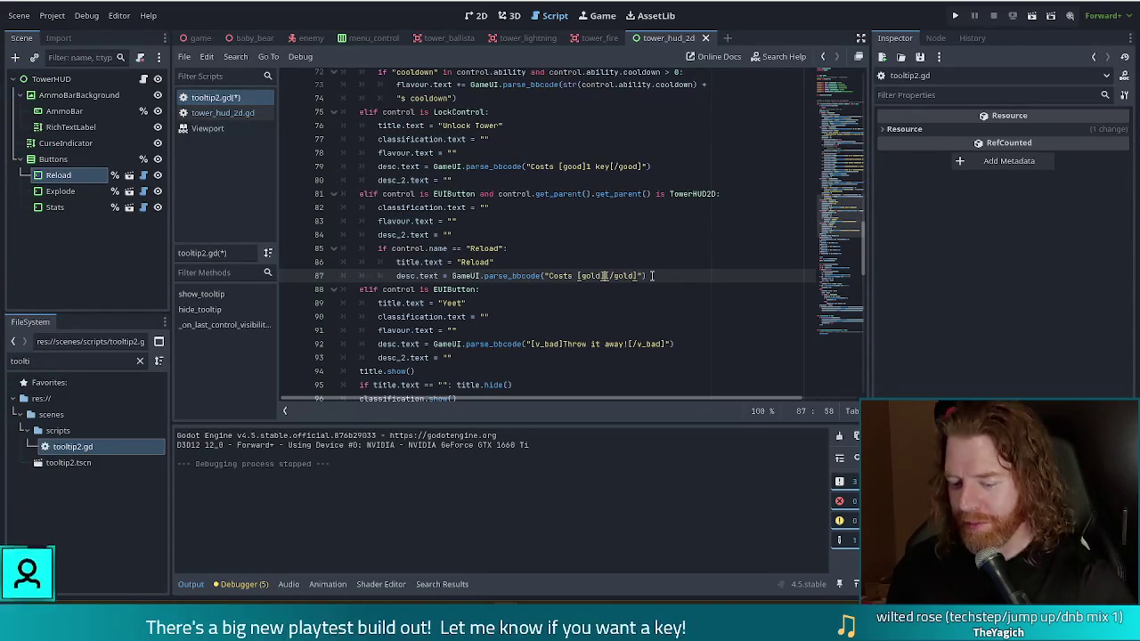
type("5gold")
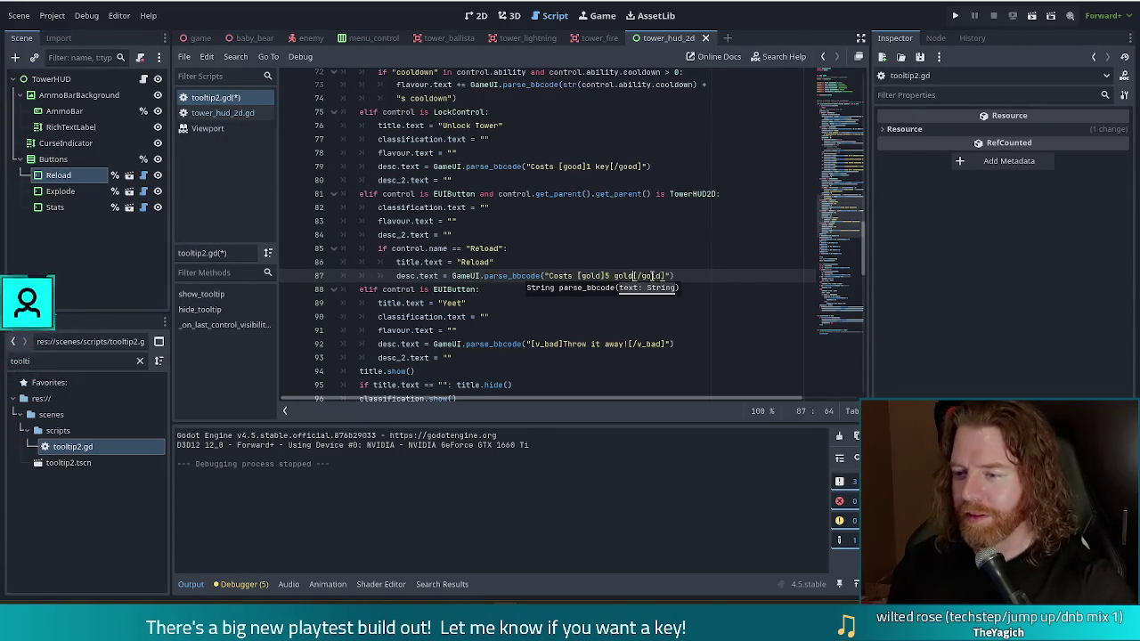
key("Right")
key("Right")
key("Right")
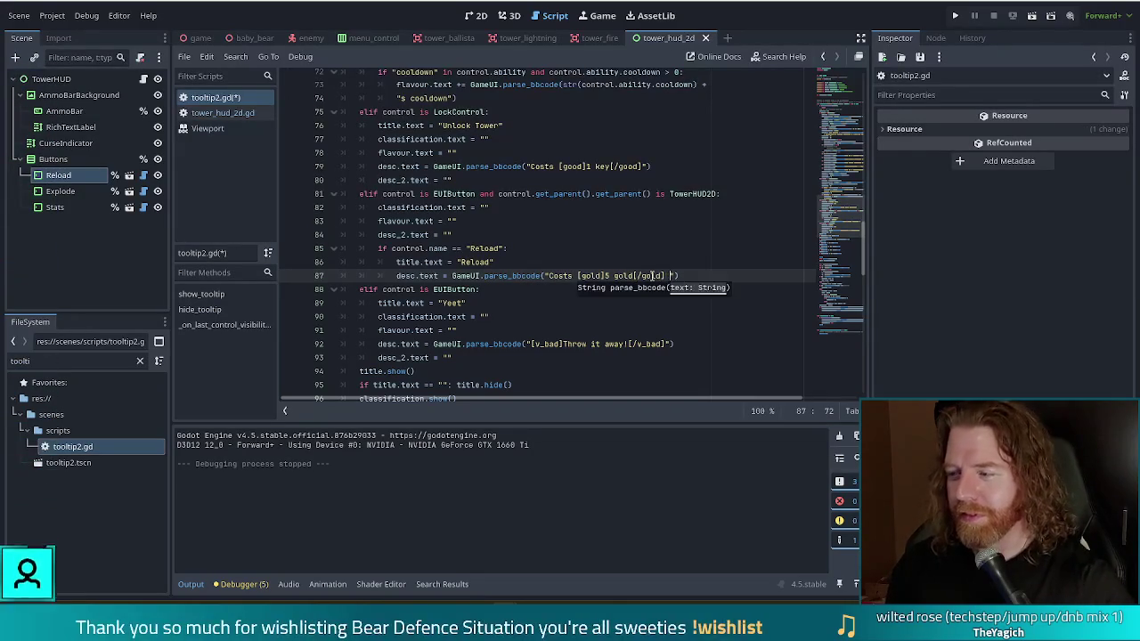
Append 'and adds 5 shots to this tower' with [shots] tags, save the script, and run the project
type("and ")
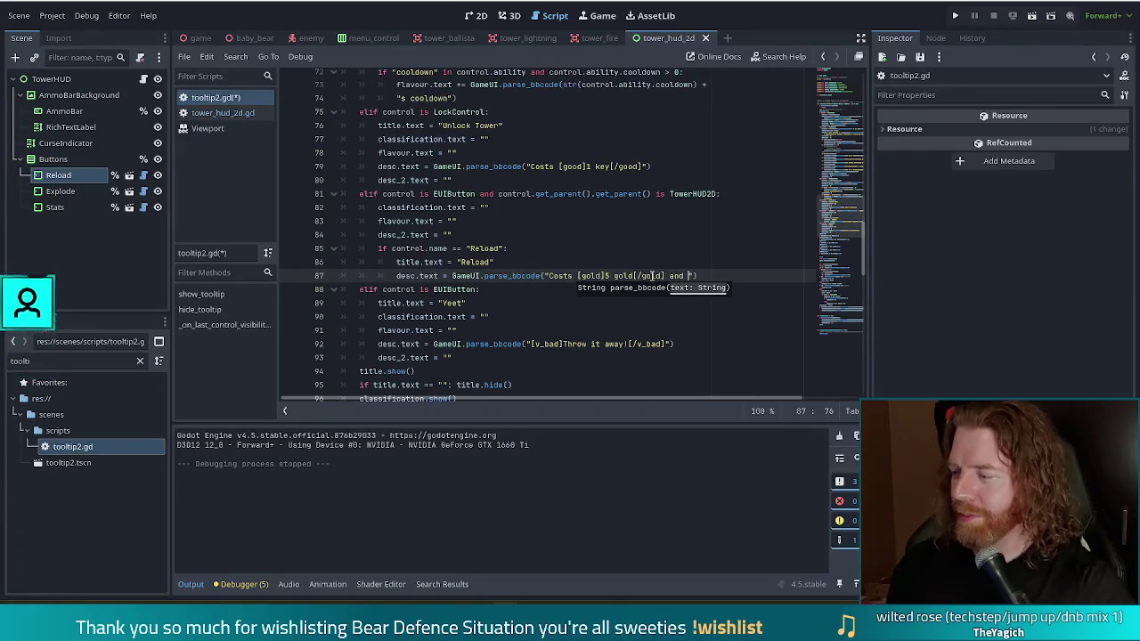
type("gives ")
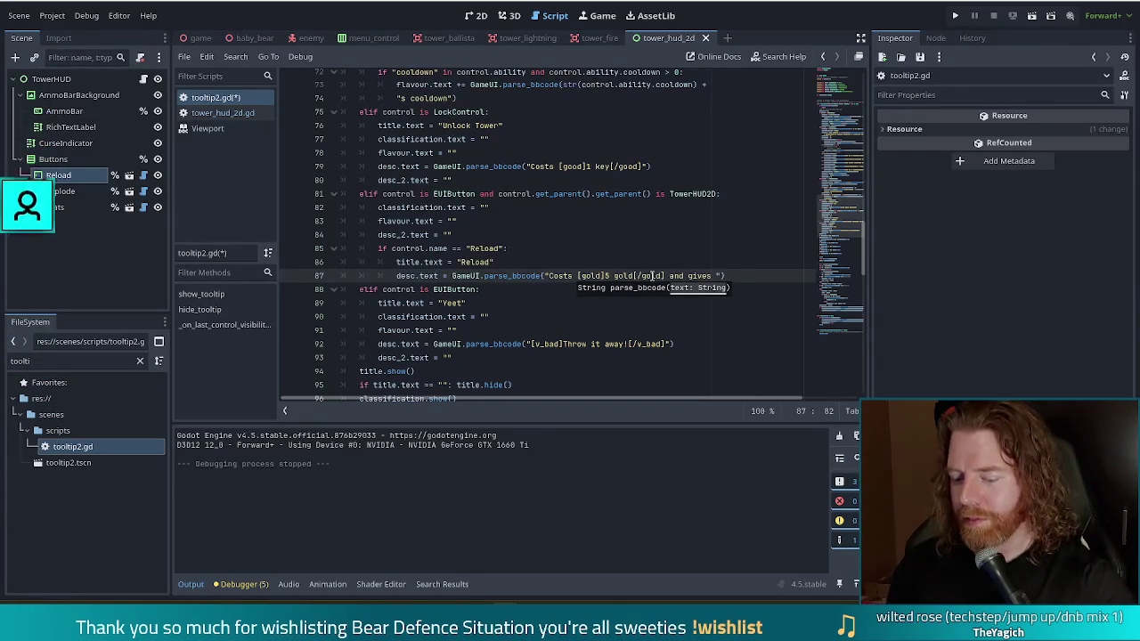
type("5 shots")
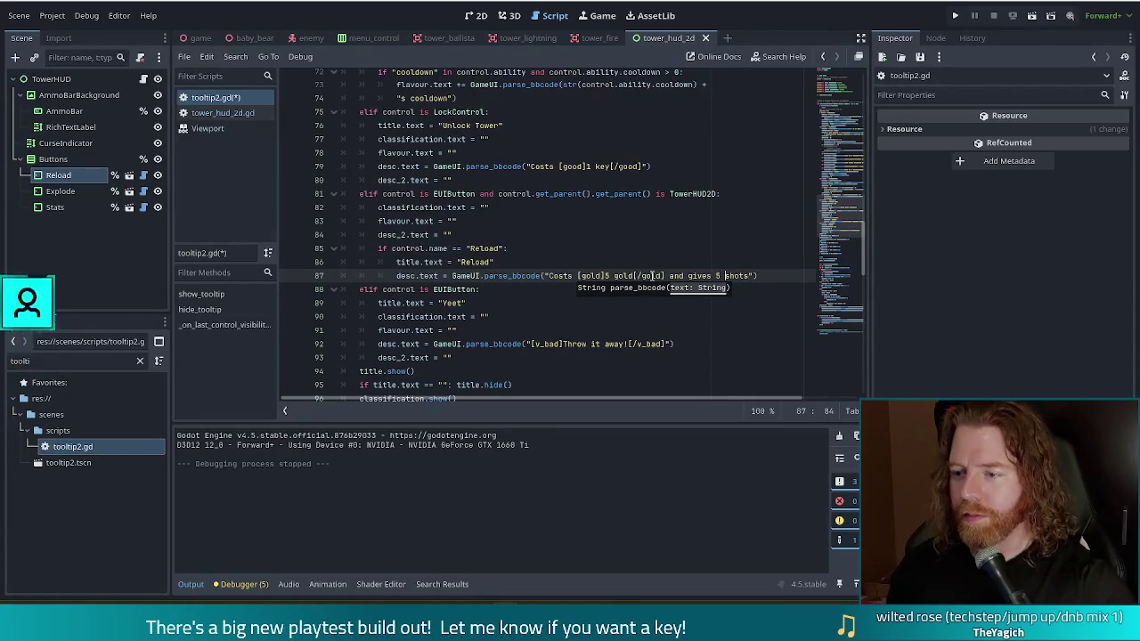
key("ctrl+Left")
type("adds")
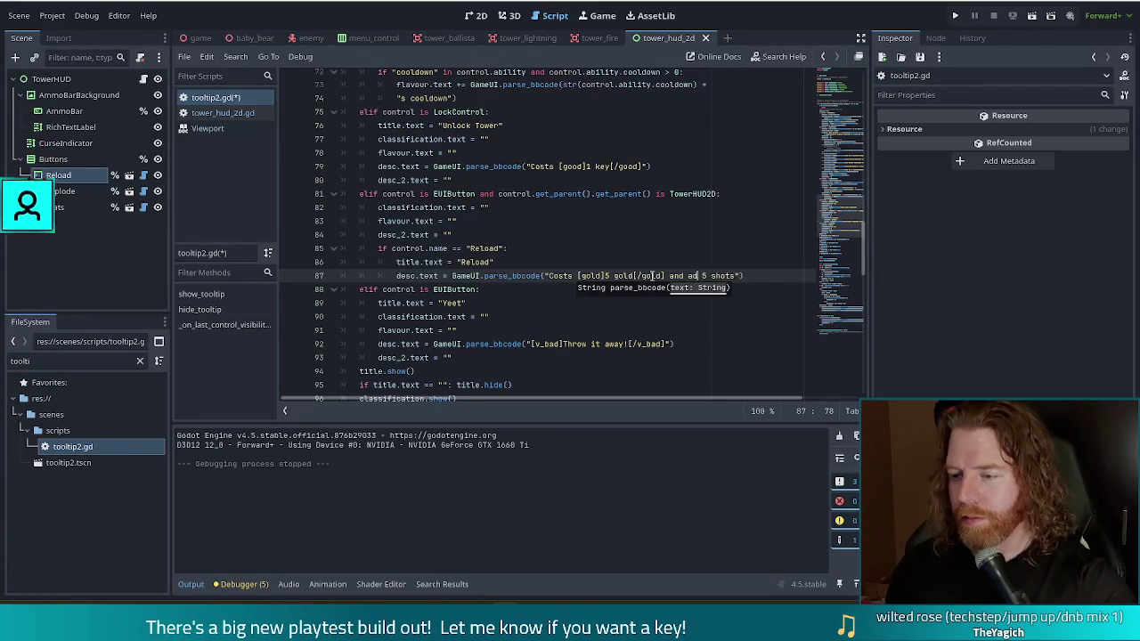
key("End")
key("Left")
key("Left")
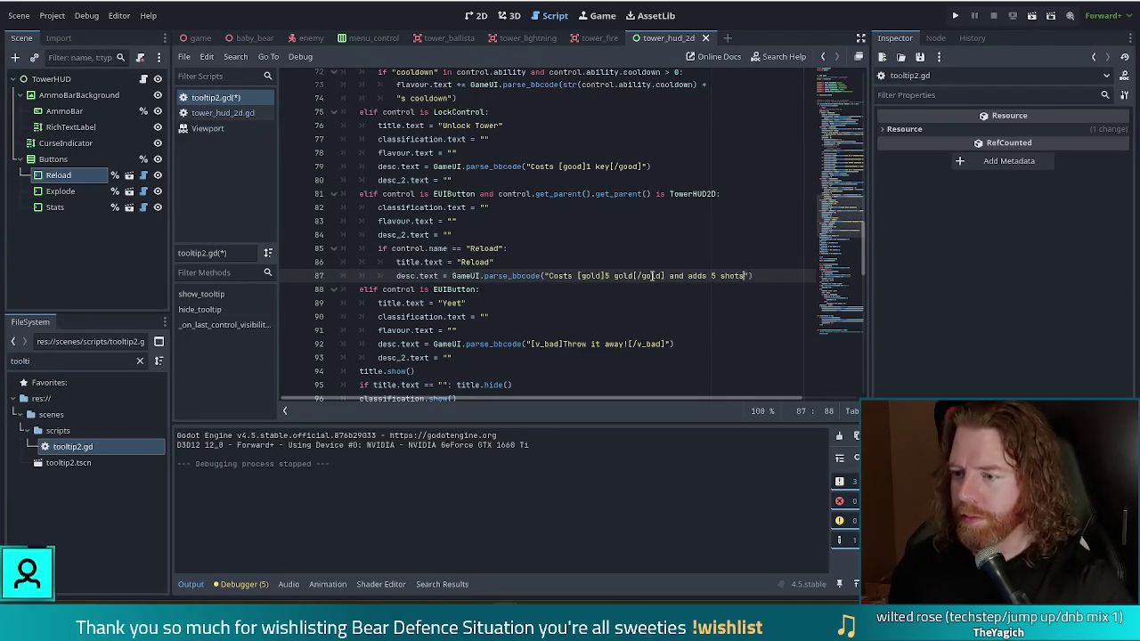
type("to this tower")
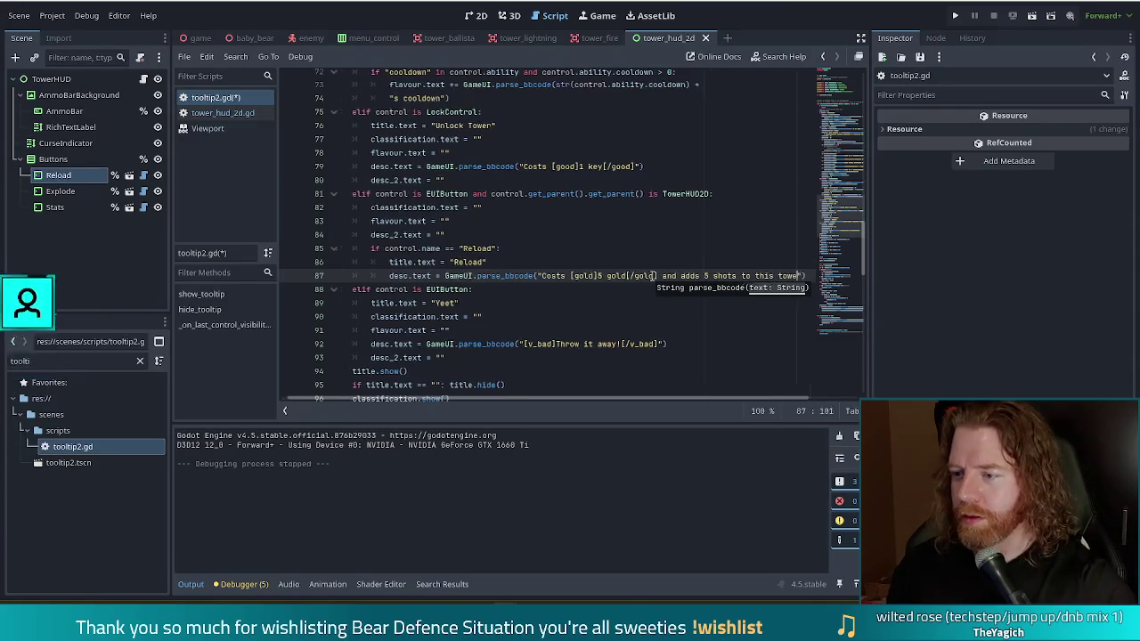
left_click(699, 276)
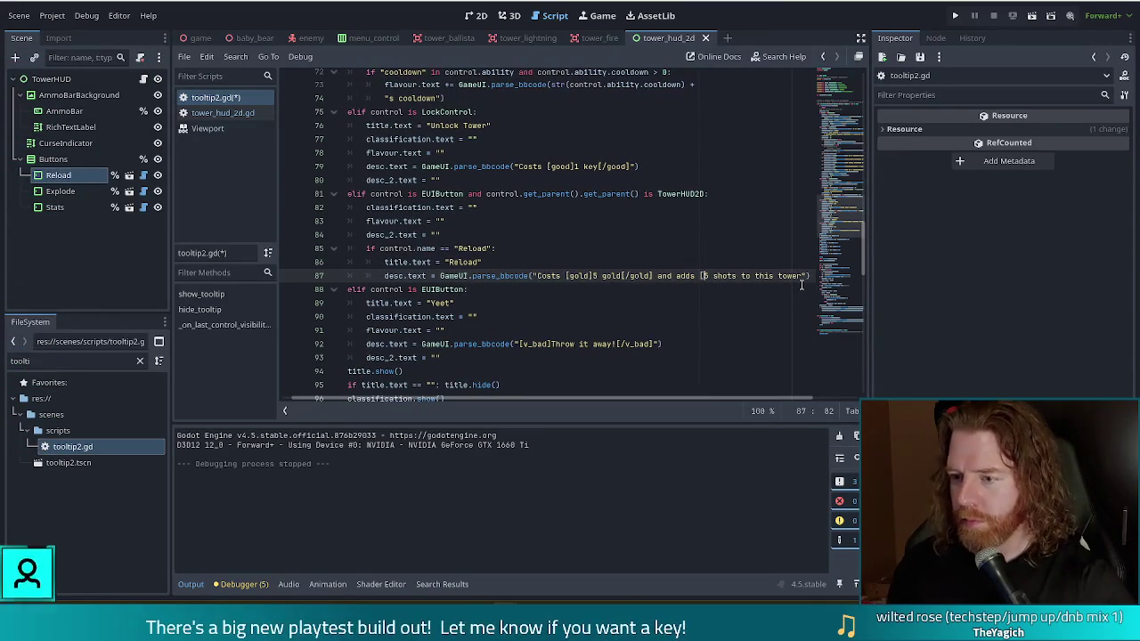
type("[shots]")
key("Right")
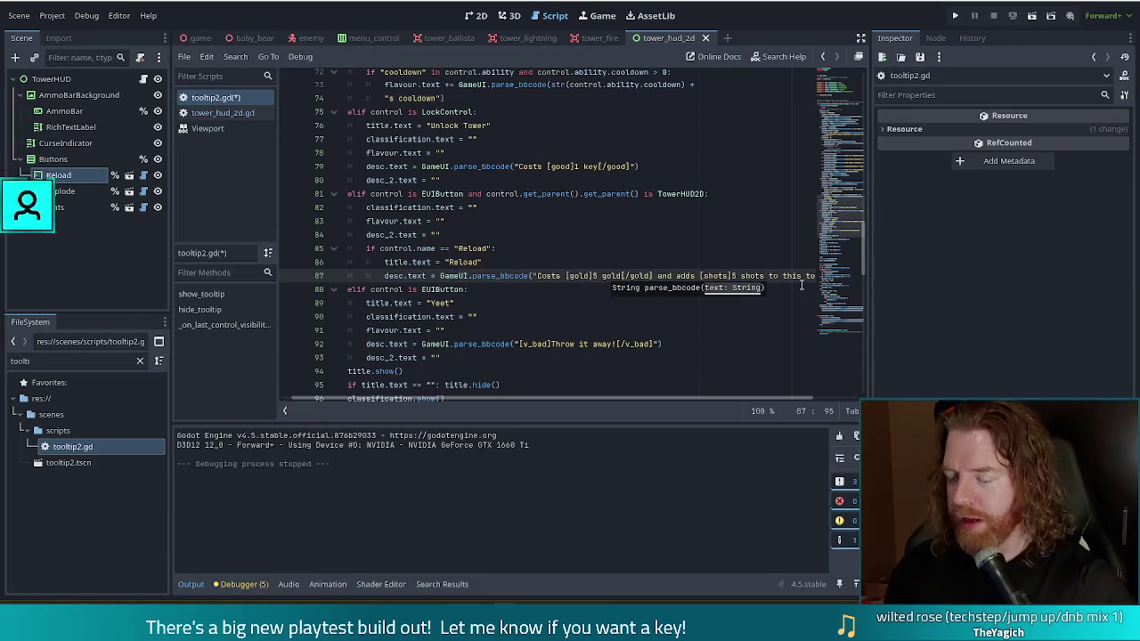
type("[/shot")
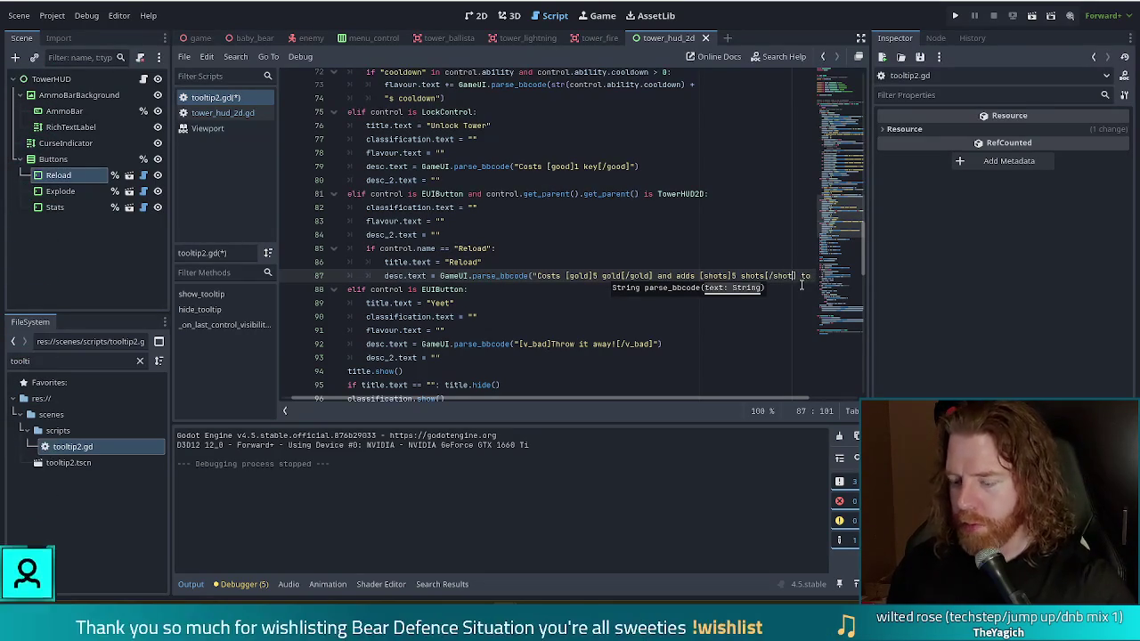
key("ctrl+s")
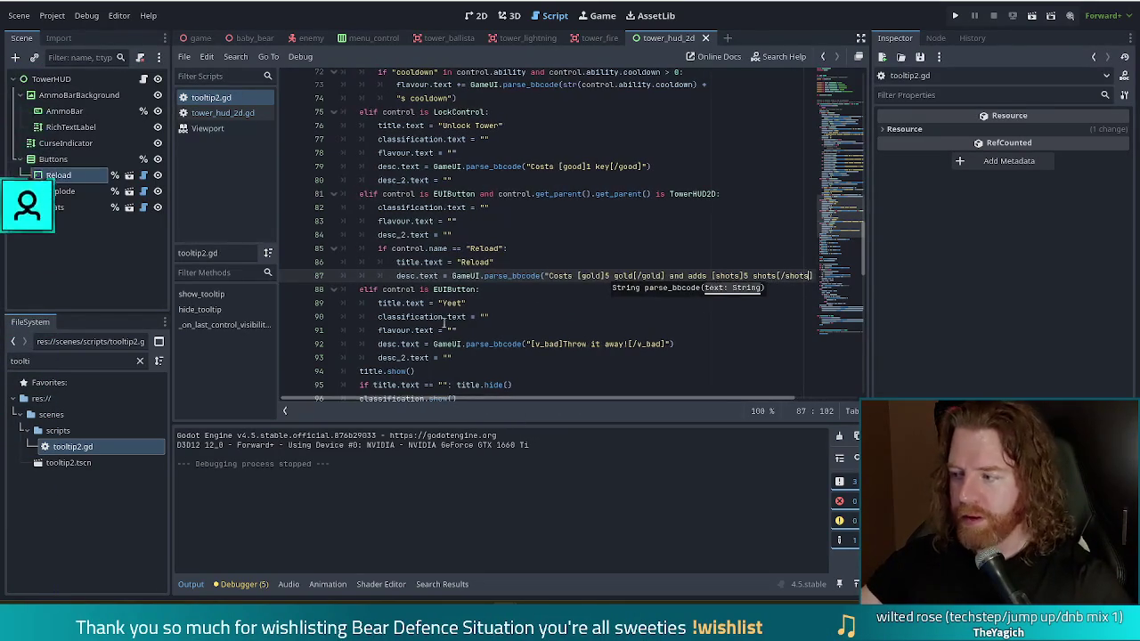
left_click(556, 251)
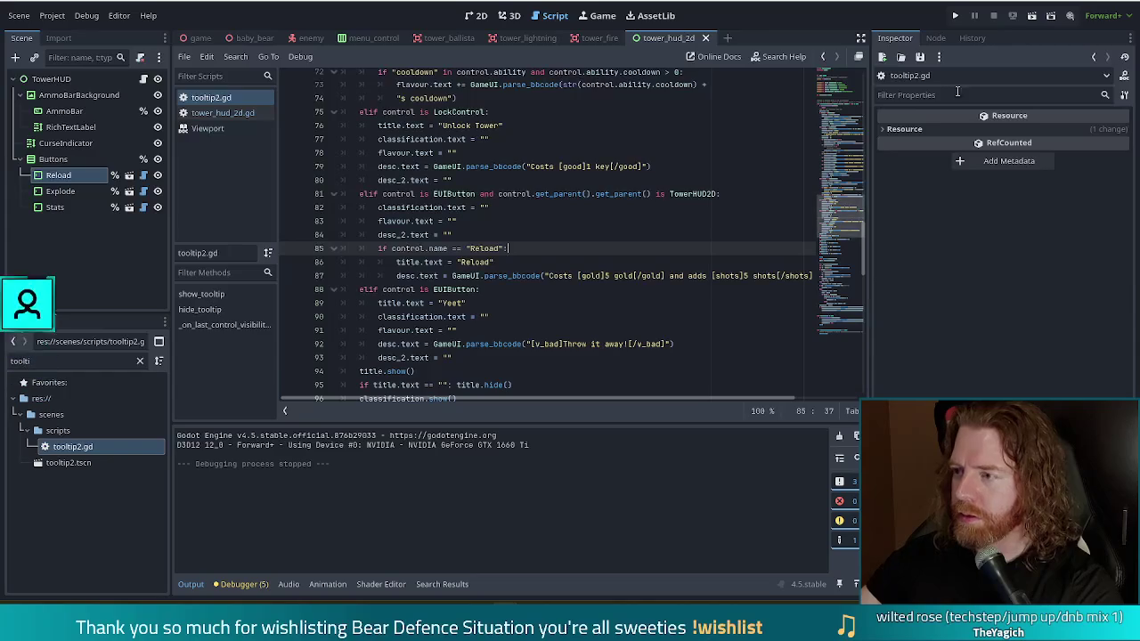
left_click(957, 17)
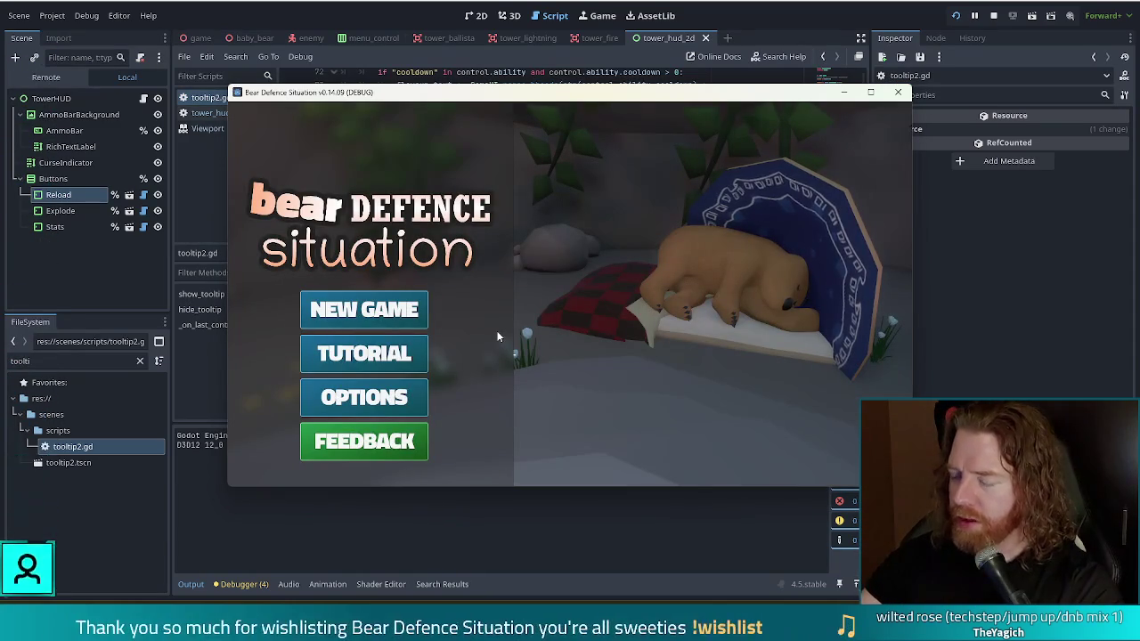
Start a new game, play three 6 cards to build a Ballista, and place it mid-map
left_click(364, 302)
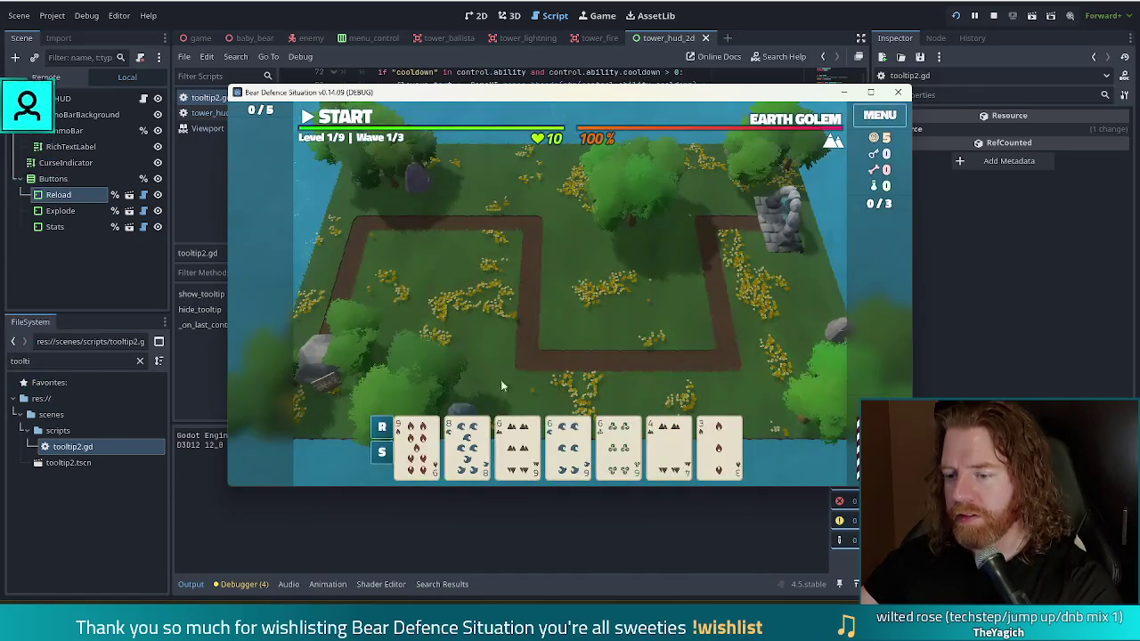
left_click(517, 446)
left_click(567, 445)
left_click(618, 445)
left_click(519, 381)
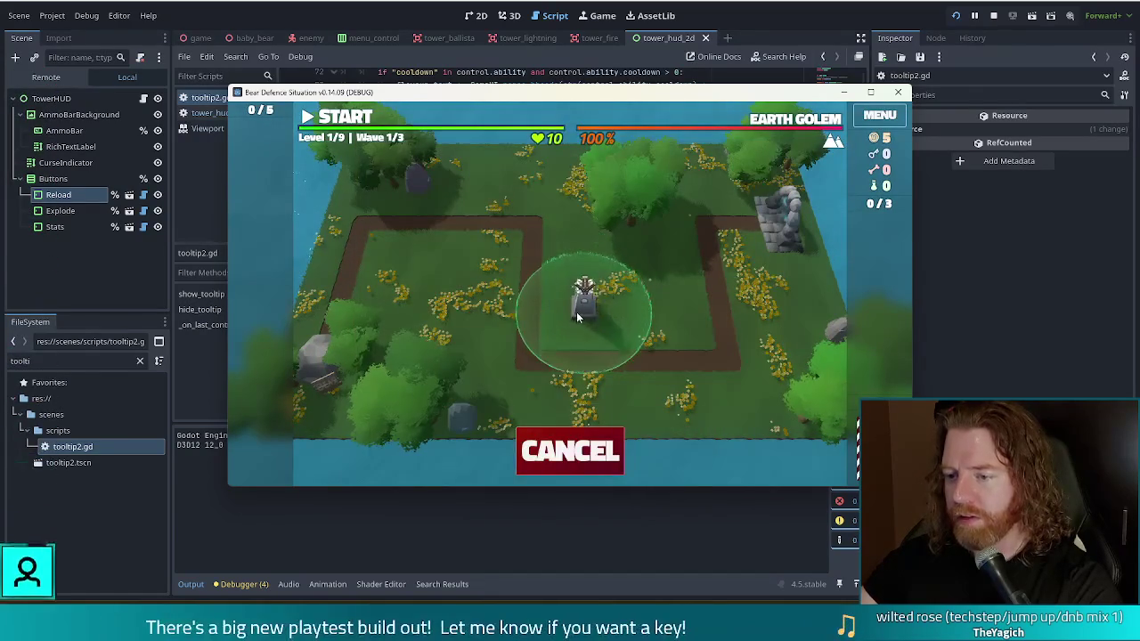
left_click(584, 298)
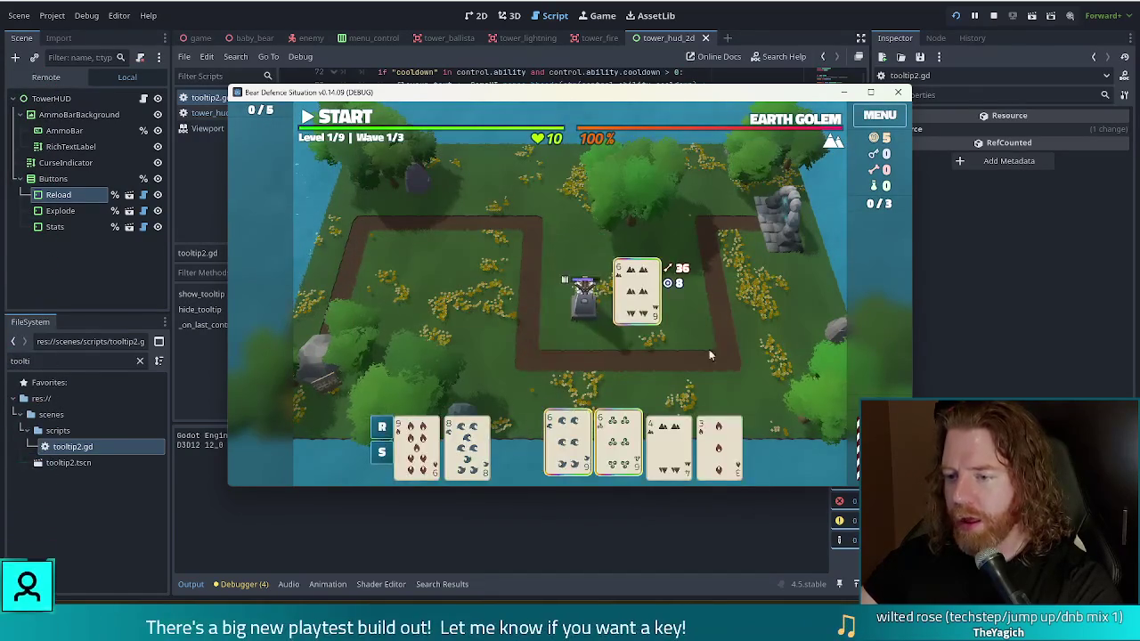
left_click(584, 308)
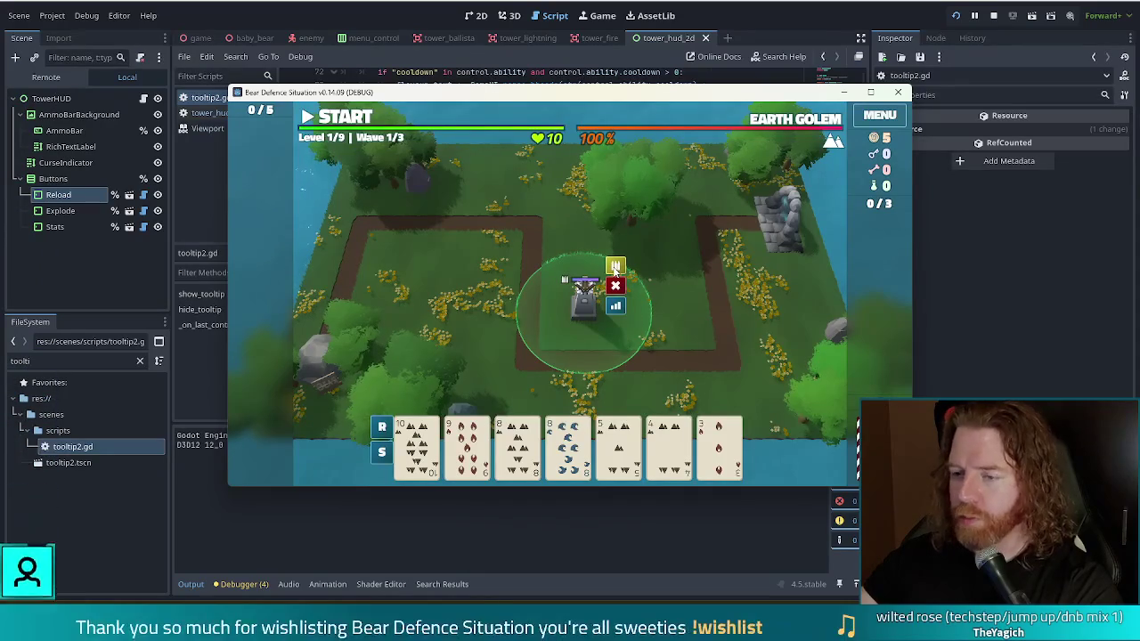
left_click(559, 454)
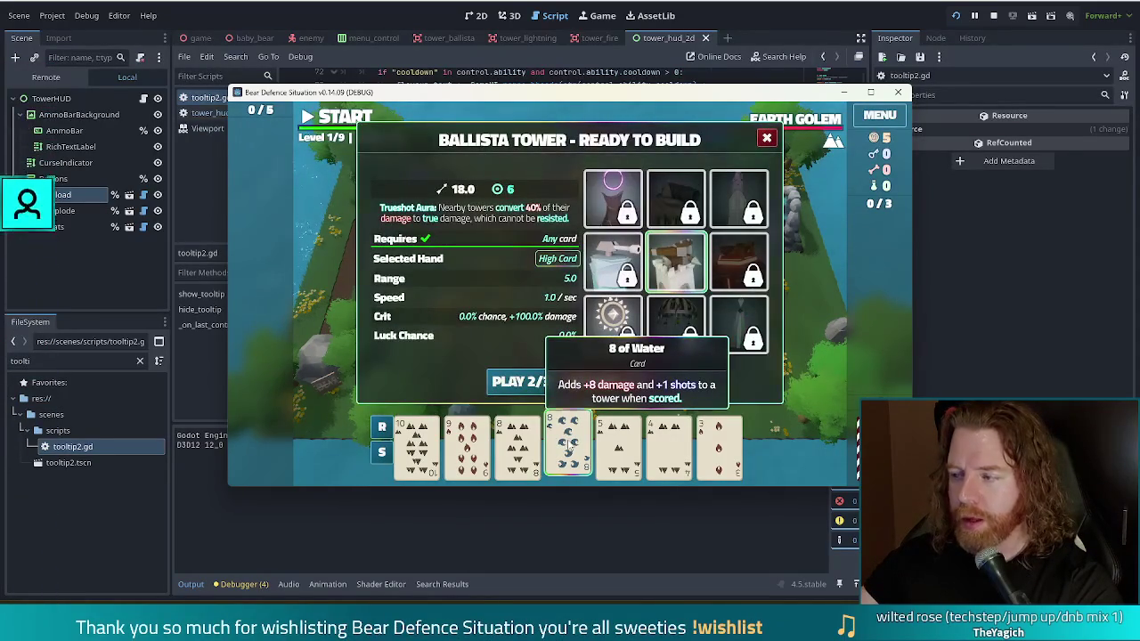
key("Escape")
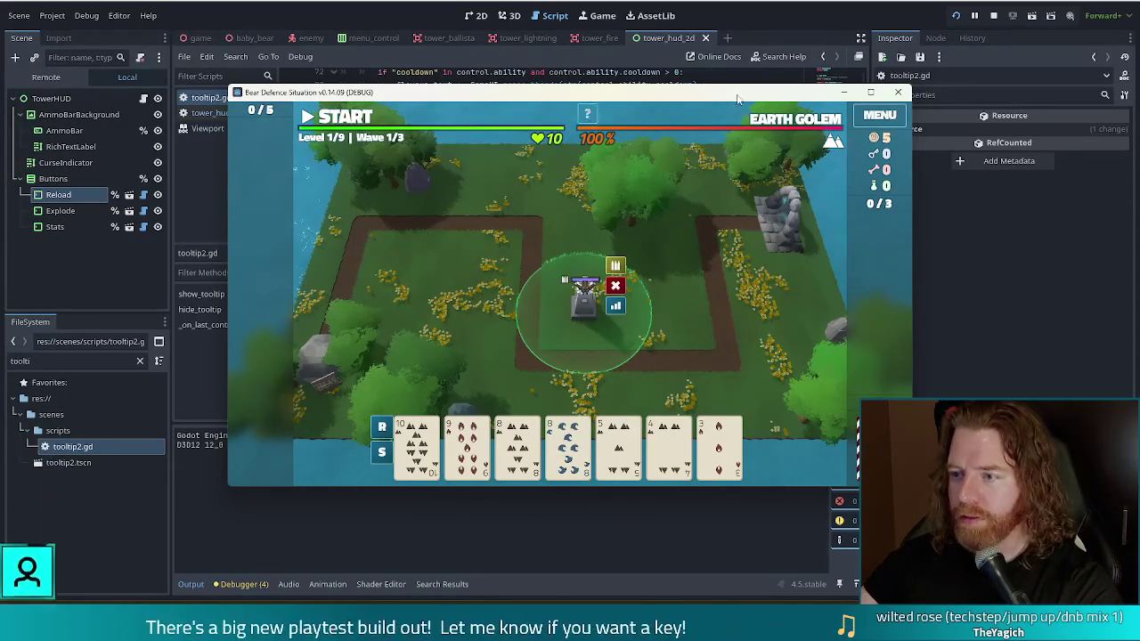
double_click(736, 91)
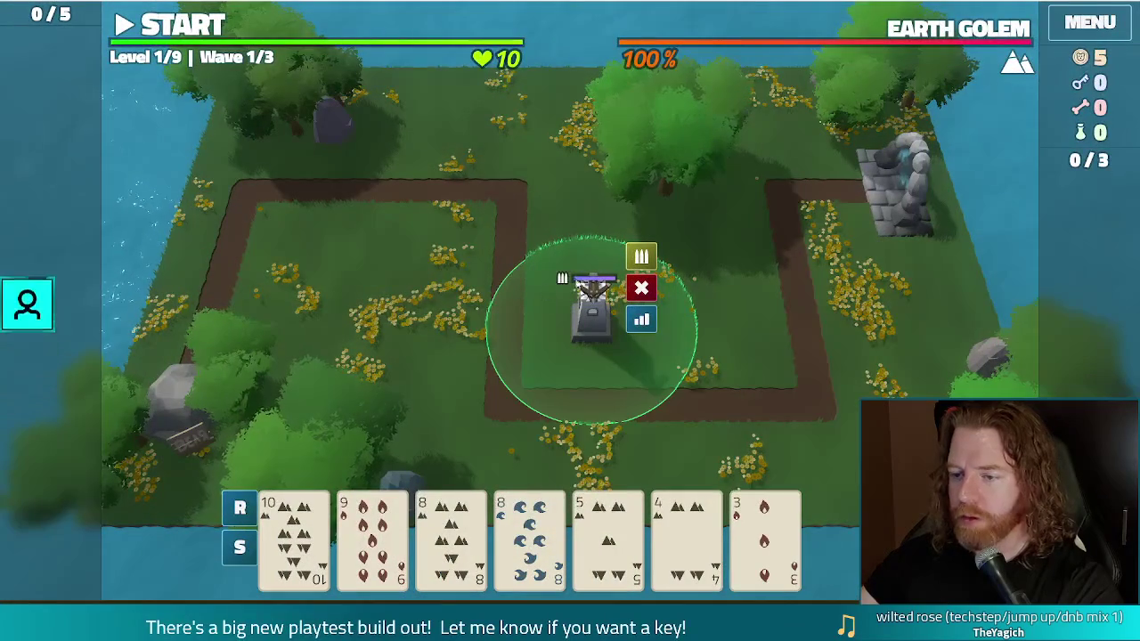
Toggle the 8 of Water card, close the Ballista build dialog, and deselect the tower
left_click(528, 534)
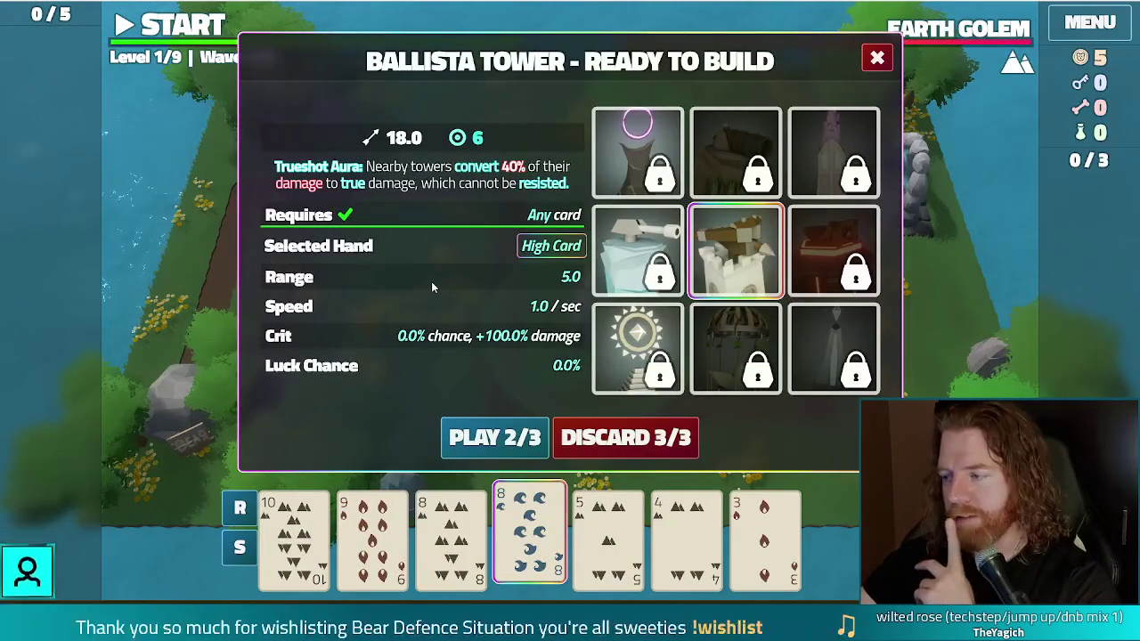
mouse_move(648, 236)
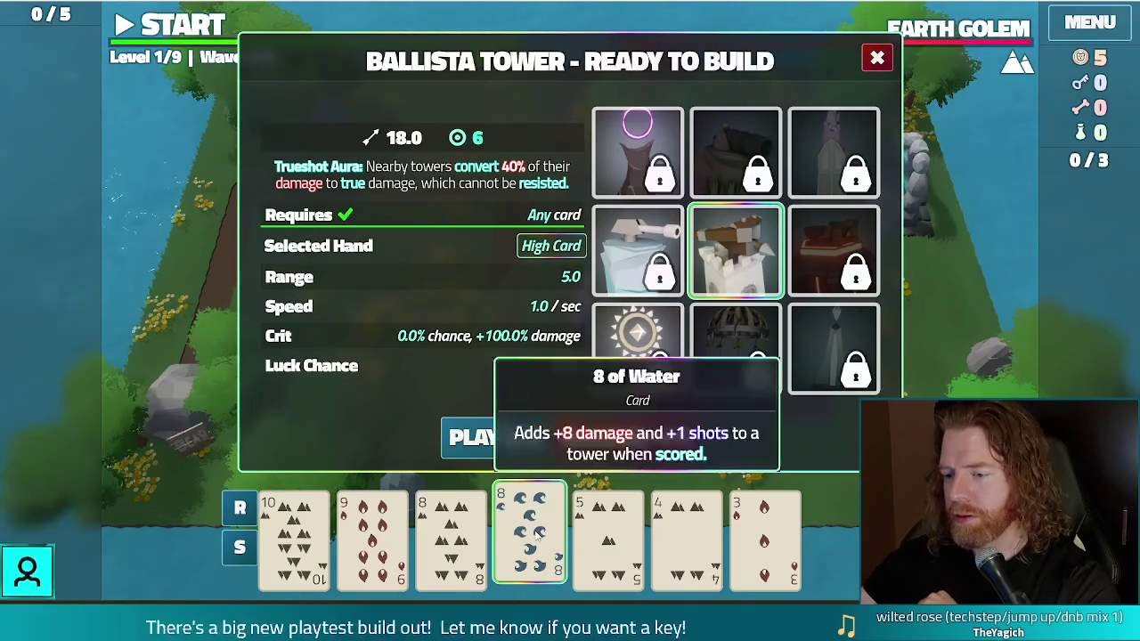
left_click(537, 532)
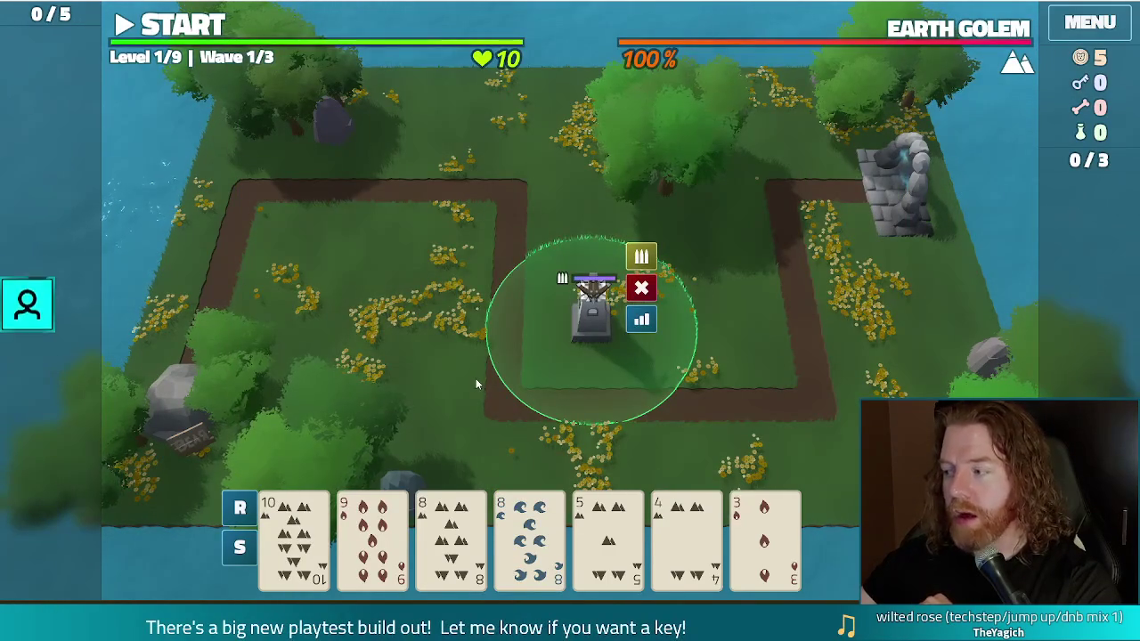
left_click(525, 532)
left_click(525, 532)
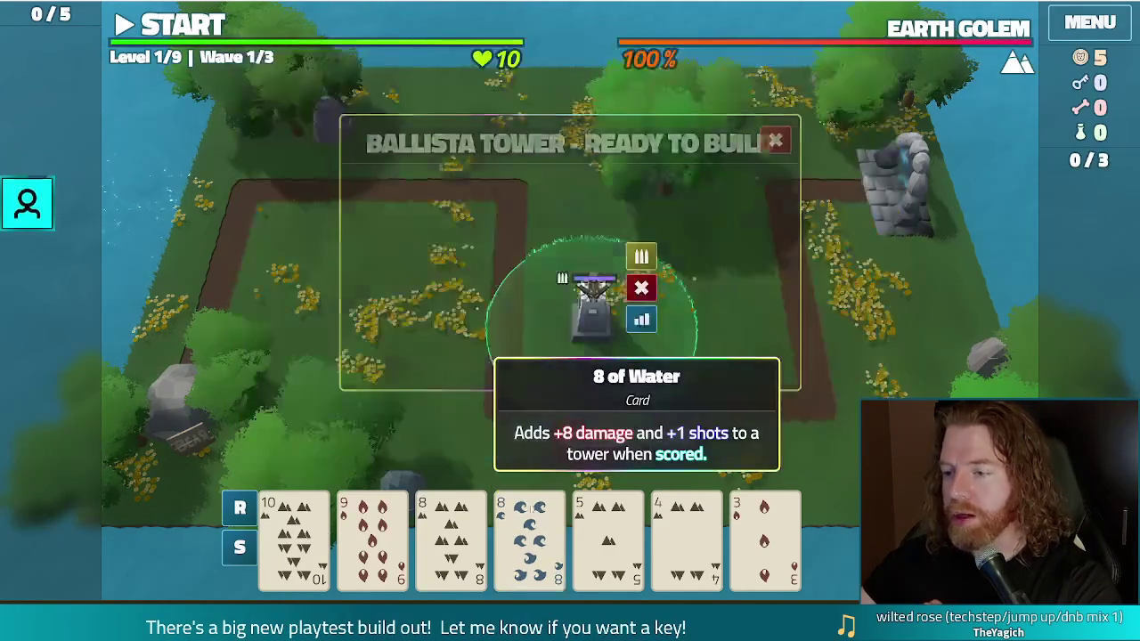
left_click(412, 313)
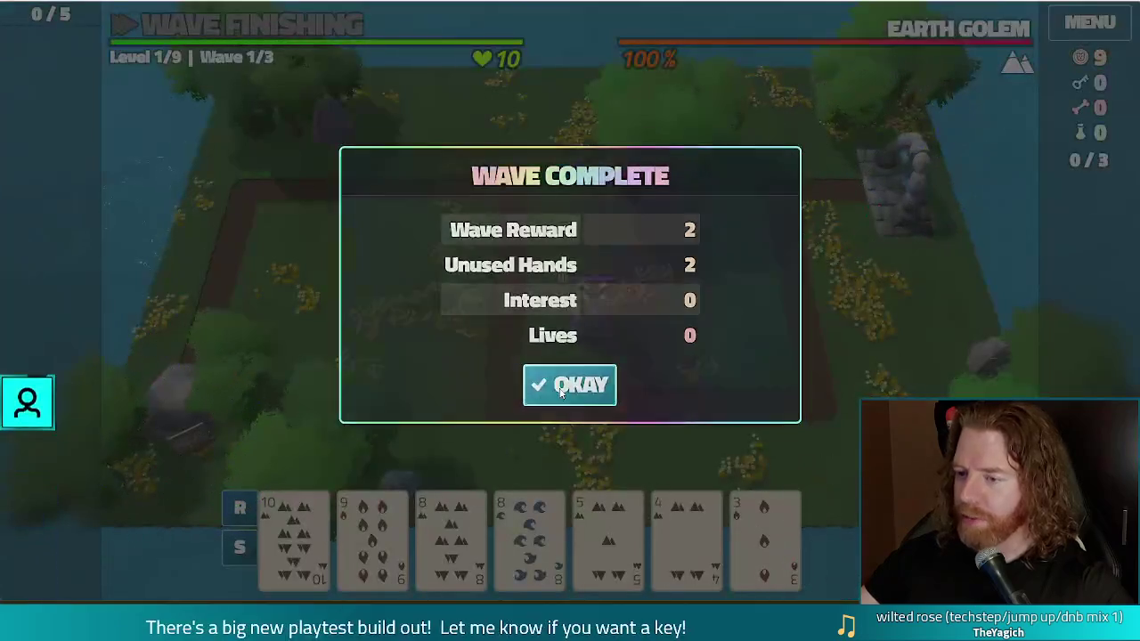
Play through to Wave 3/3, dismissing each wave summary, then leave fullscreen
left_click(559, 388)
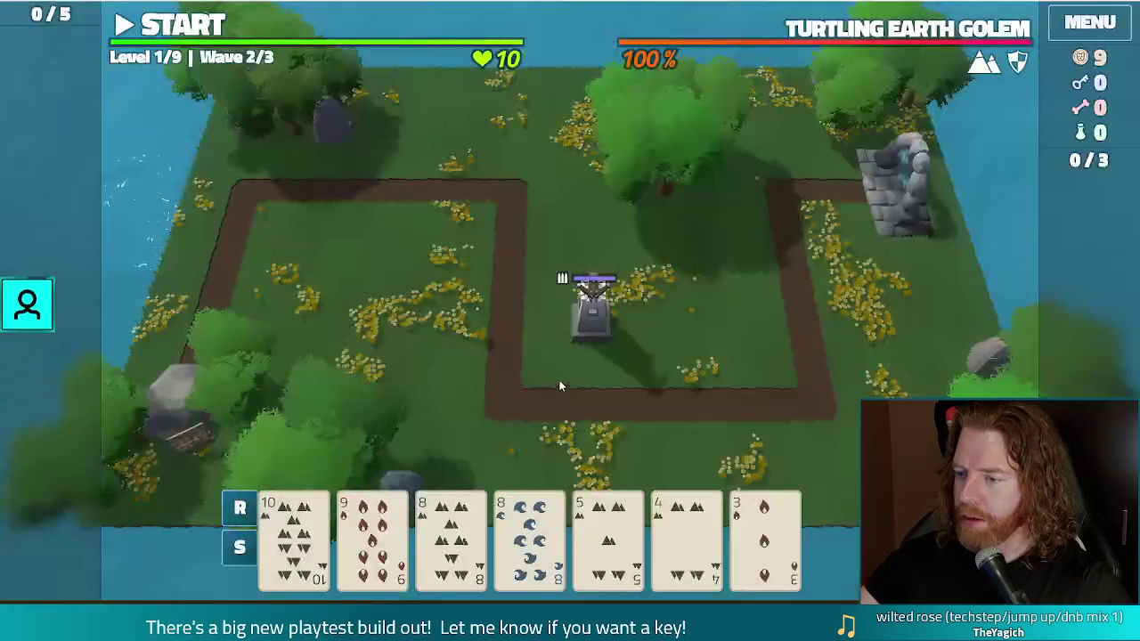
key("space")
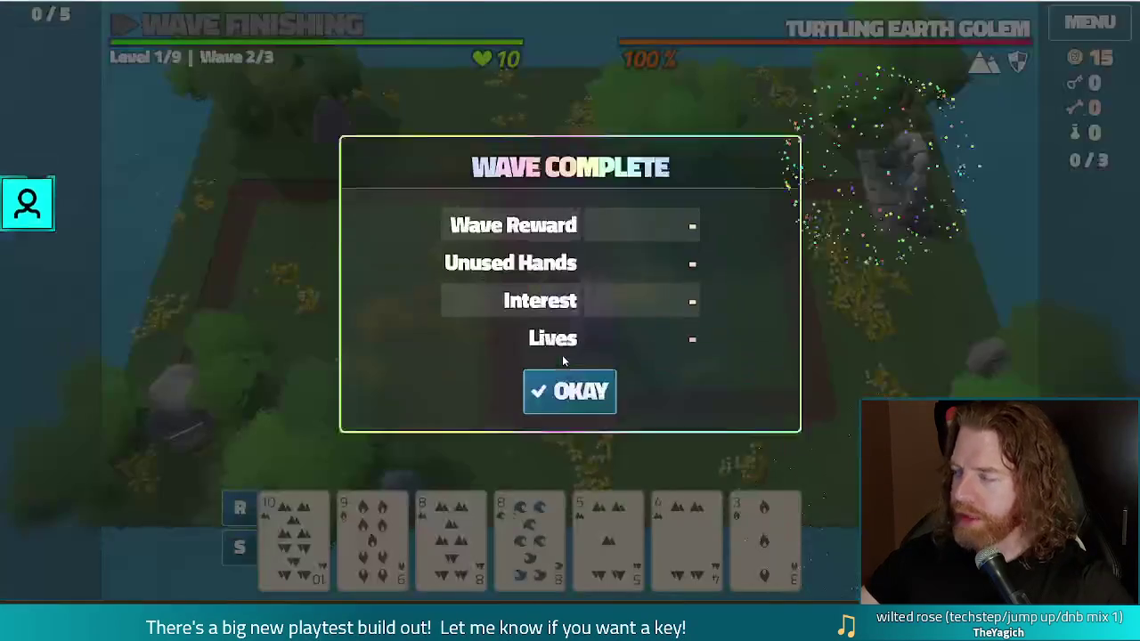
left_click(558, 384)
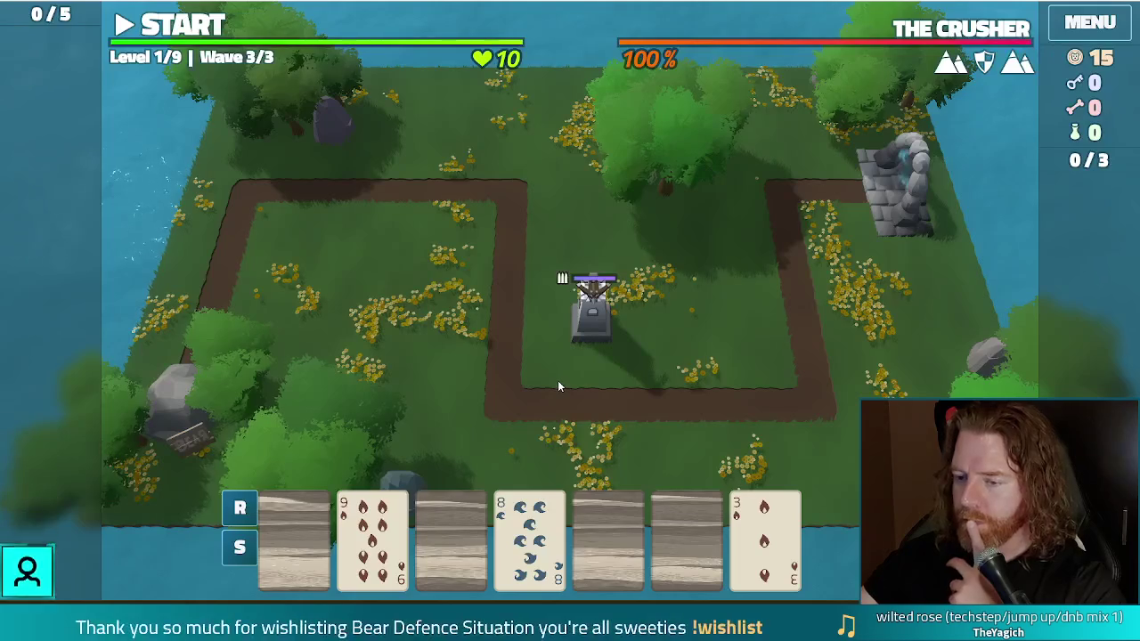
key("space")
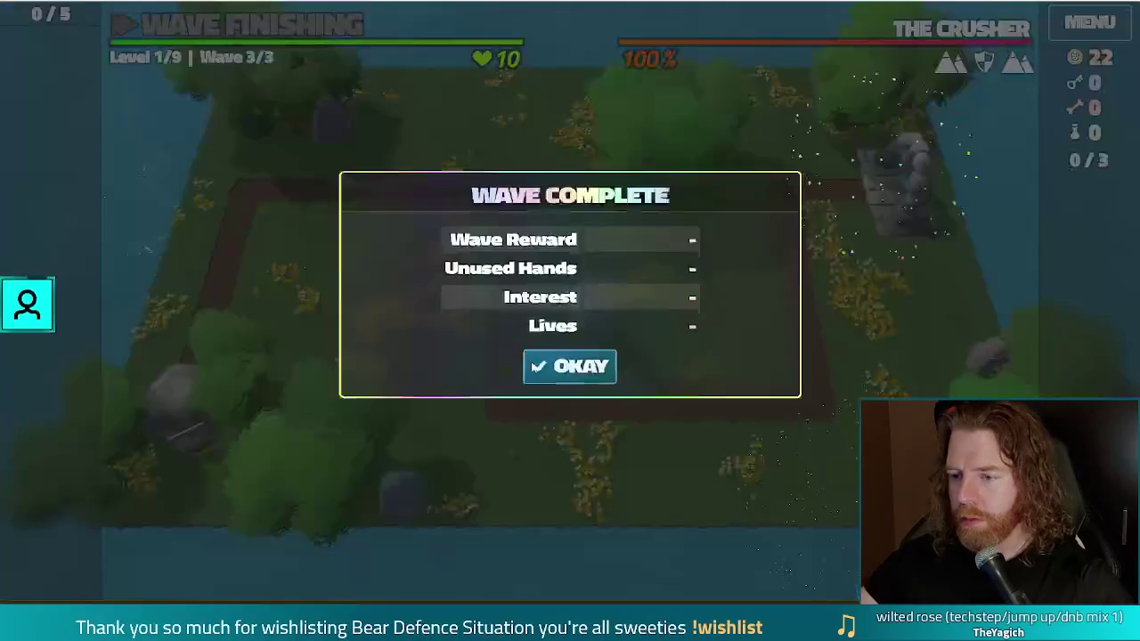
left_click(571, 385)
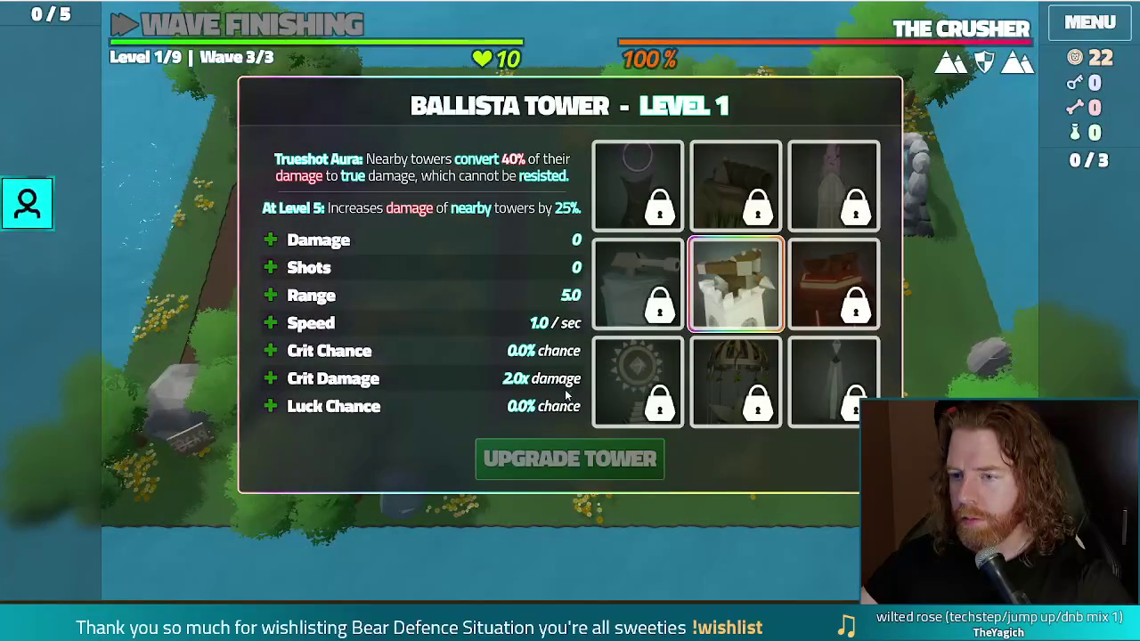
key("F11")
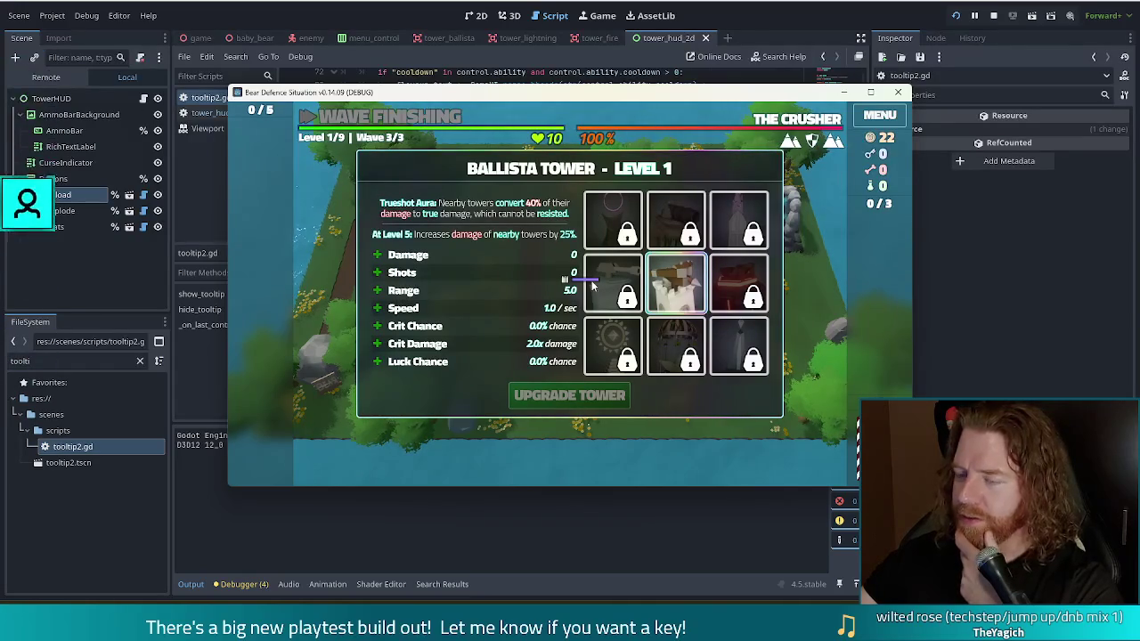
Close the running game, relaunch it with F5, and bring up tower_hud_2d.gd
mouse_move(737, 227)
left_click(897, 91)
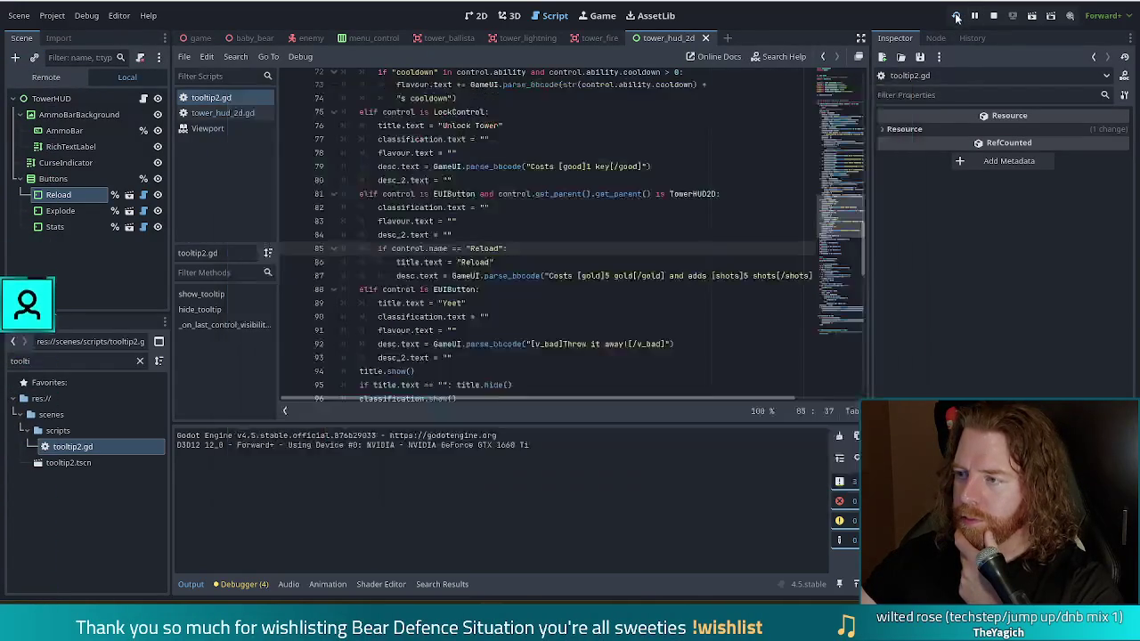
key("F5")
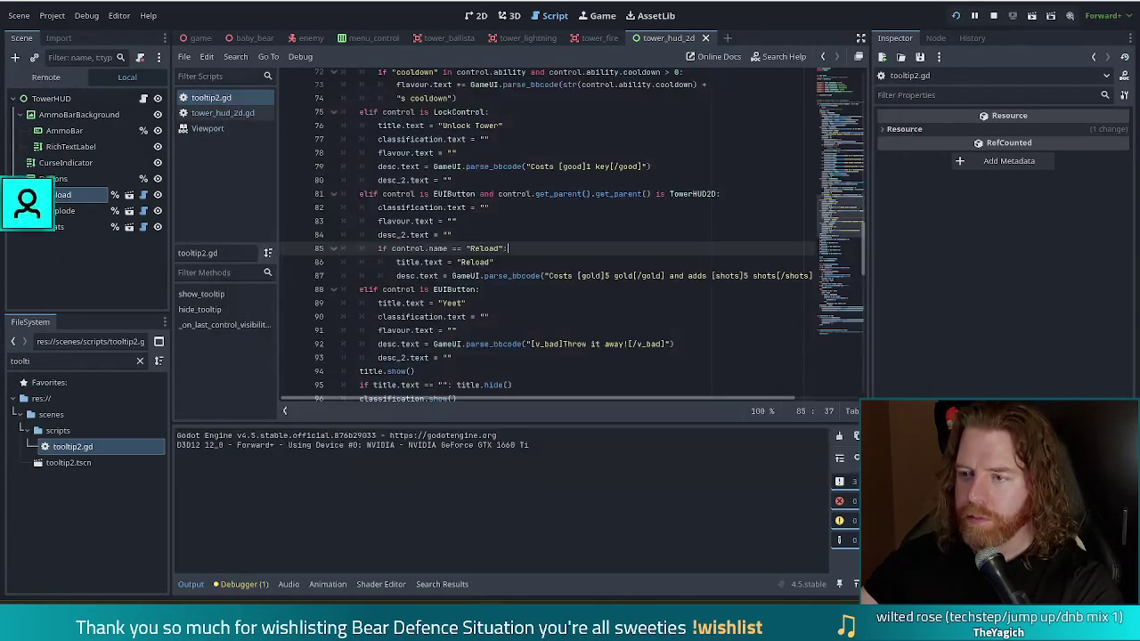
left_click(222, 112)
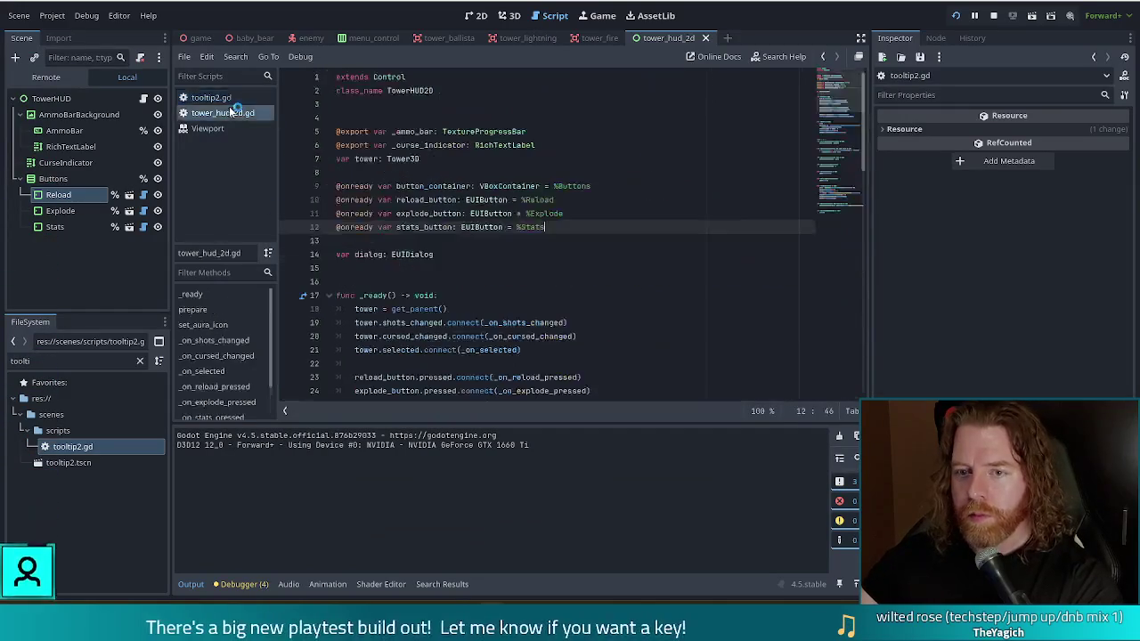
Below line 23, add reload_button.mouse_entered.connect(_on_reload_mouse_entered)
left_click(469, 190)
scroll(534, 246, "down", 6)
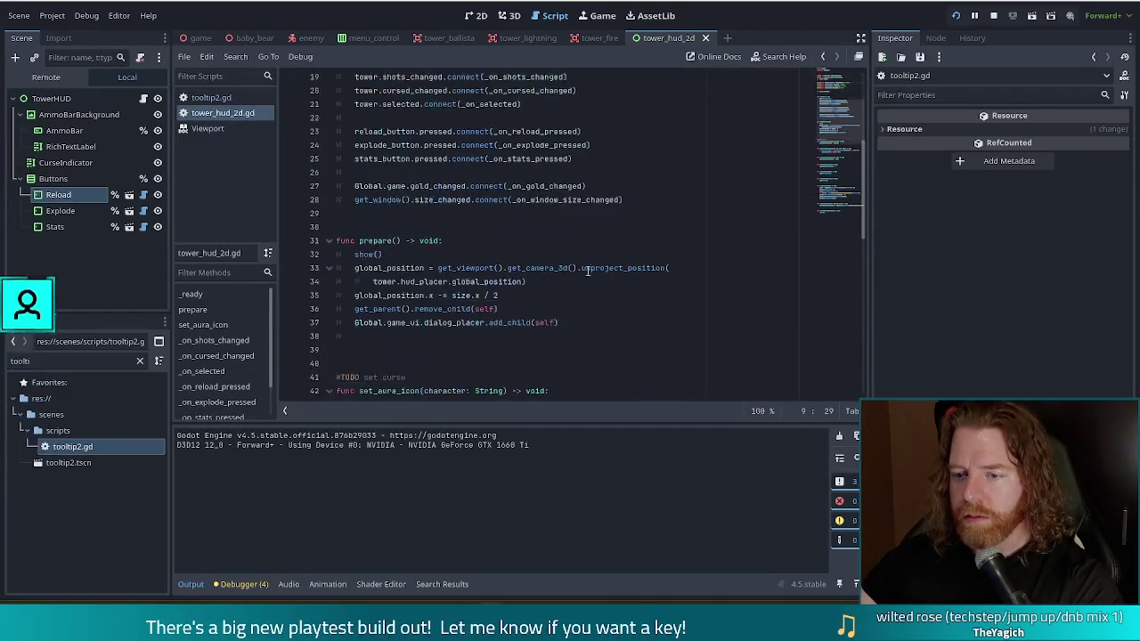
left_click(651, 203)
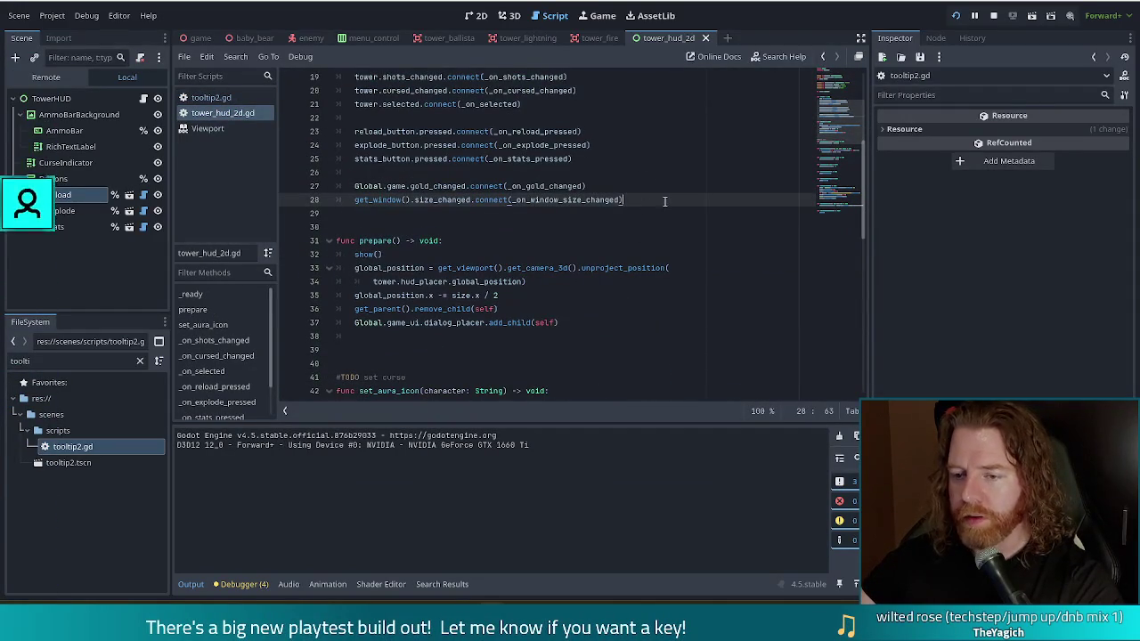
left_click(618, 131)
key("Return")
type("reload_button.")
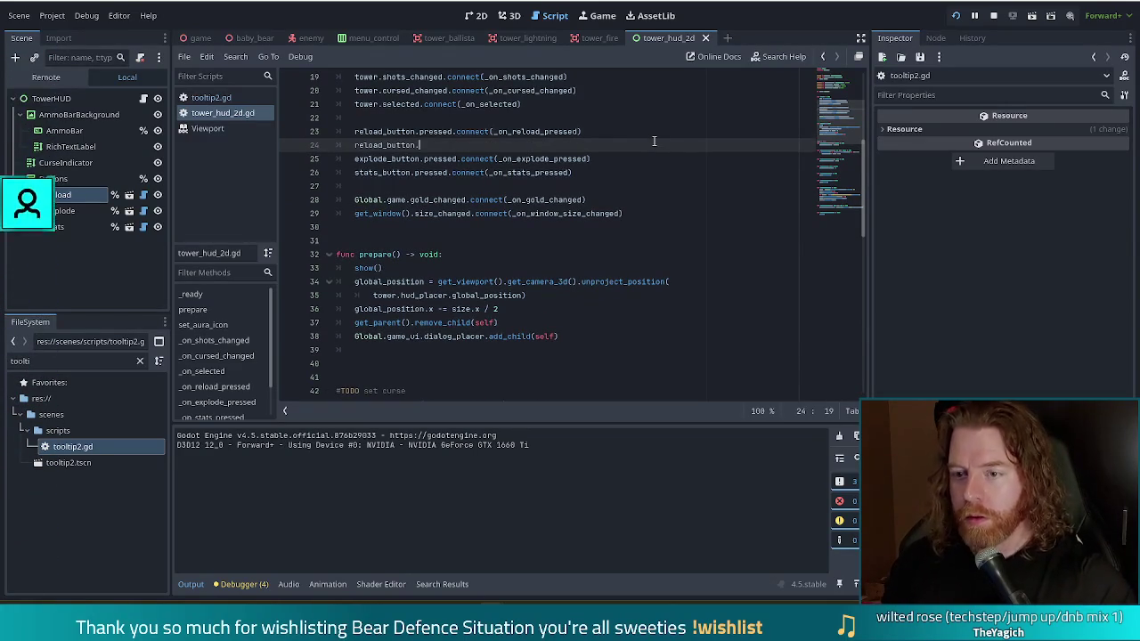
type("mouse_entered.connect")
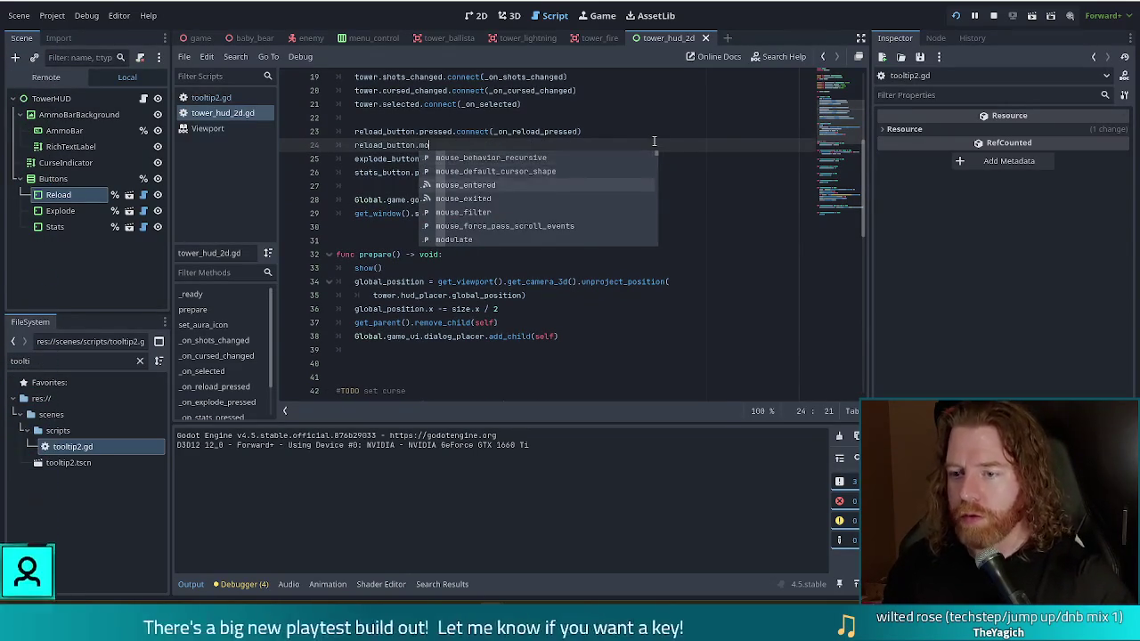
key("Return")
type("ntered.connect")
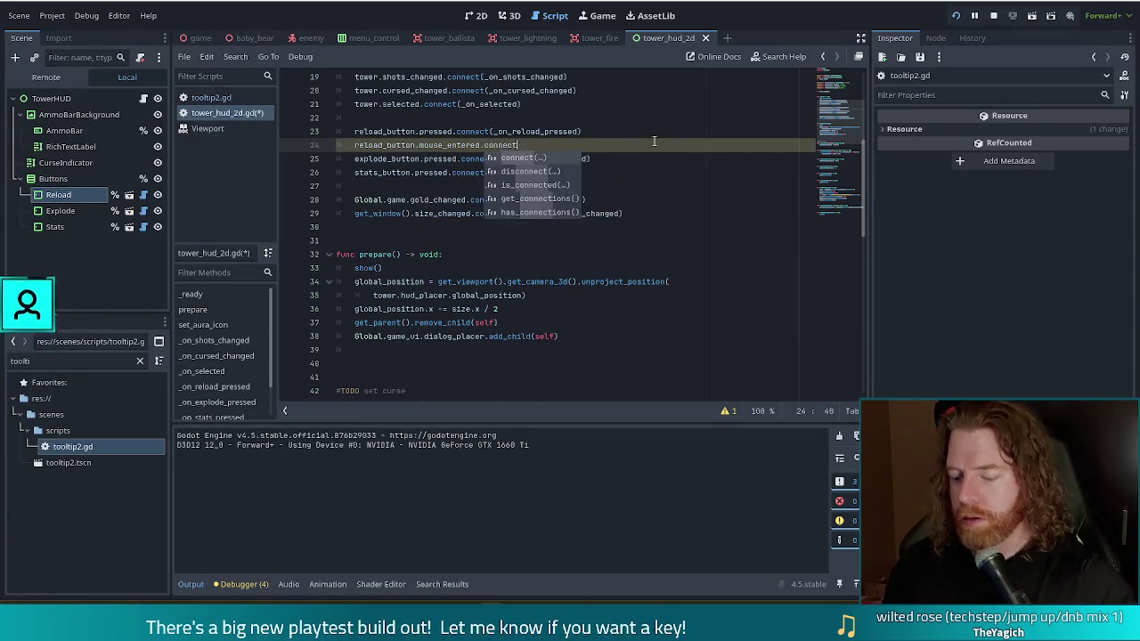
key("Return")
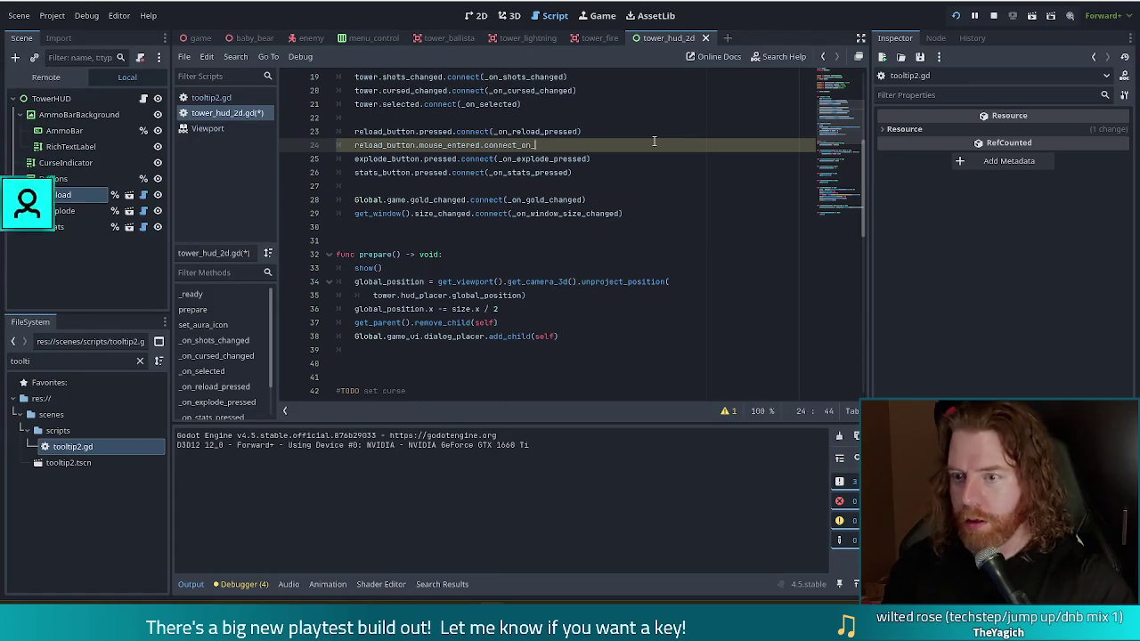
key("BackSpace")
key("BackSpace")
key("BackSpace")
type("(_on")
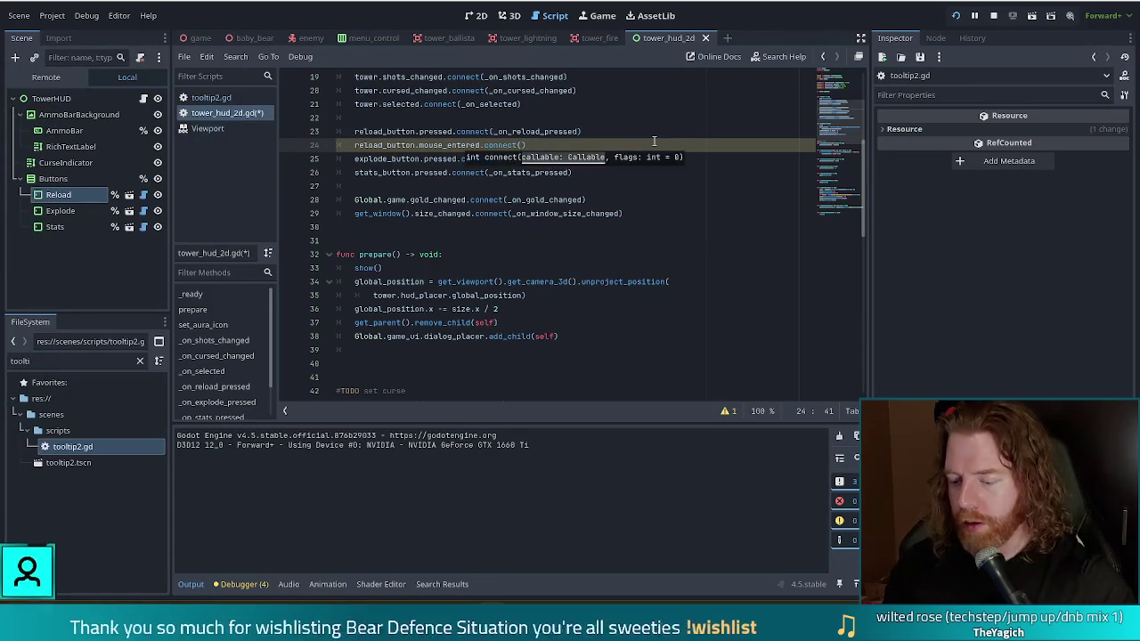
type("_reload_mouse_en")
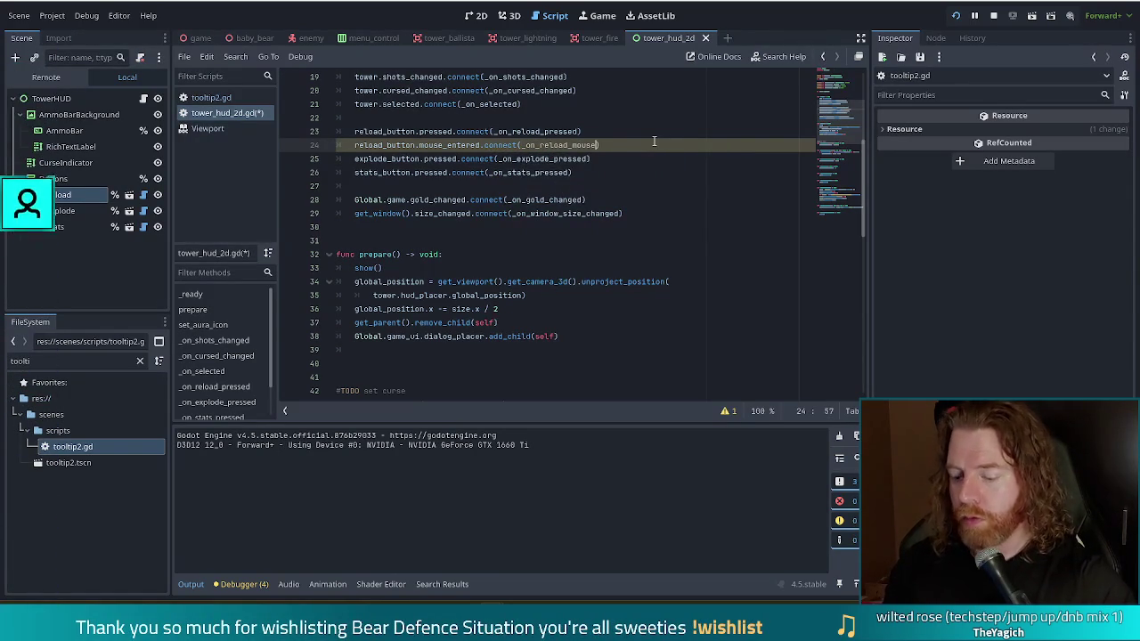
type("tered")
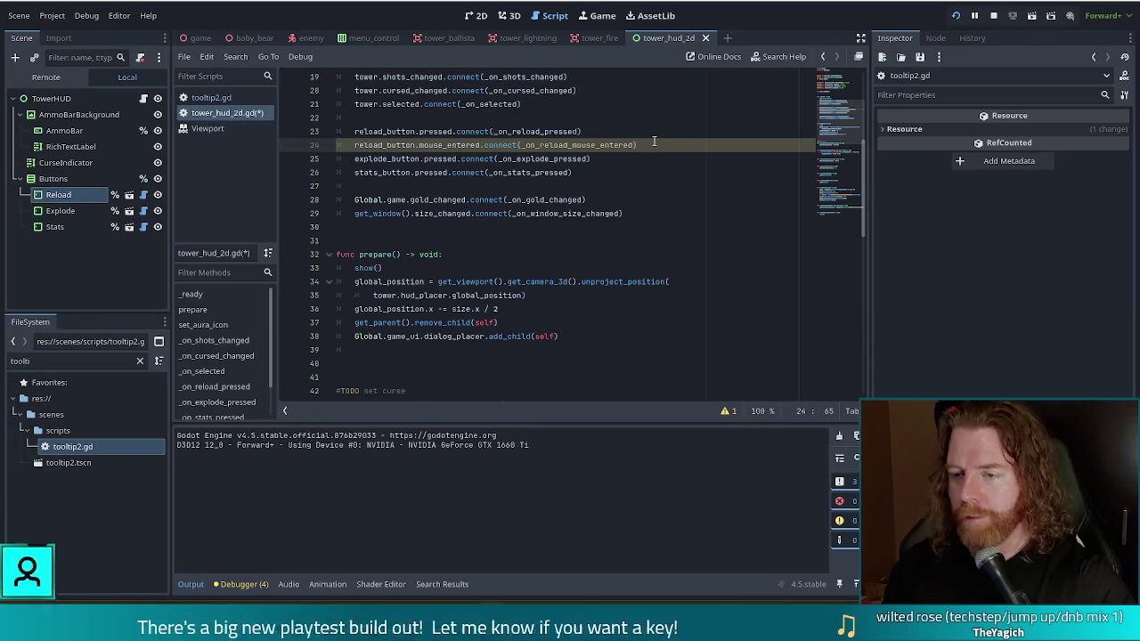
Duplicate that line and change the copy to connect mouse_exited to _on_reload_mouse_exited
key("End")
key("ctrl+shift+d")
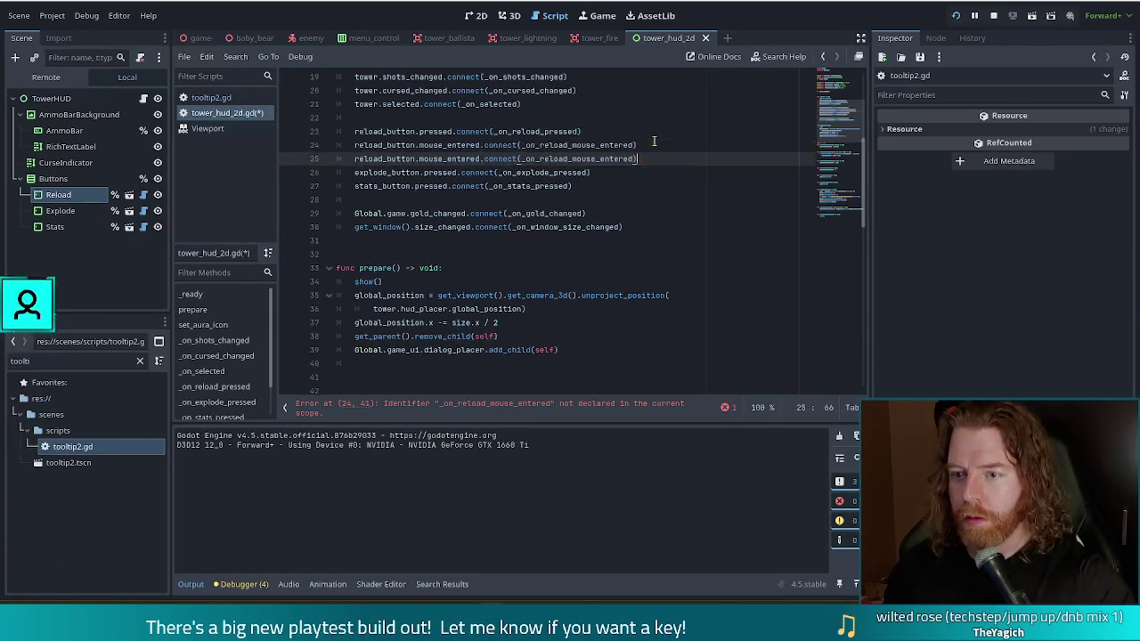
key("BackSpace")
key("BackSpace")
key("BackSpace")
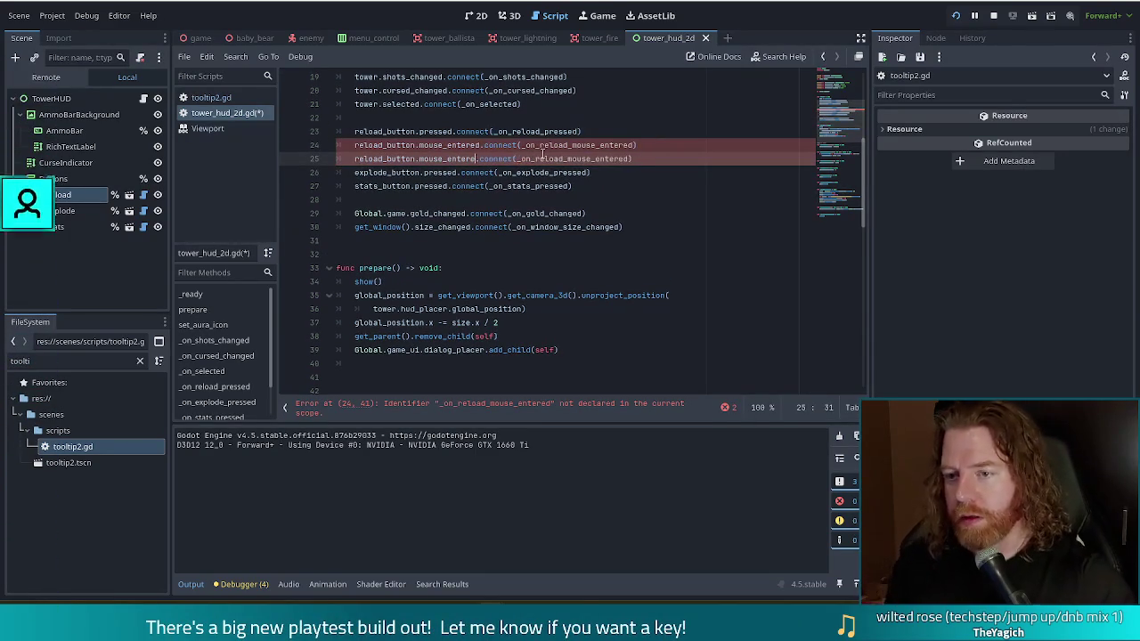
type("exited")
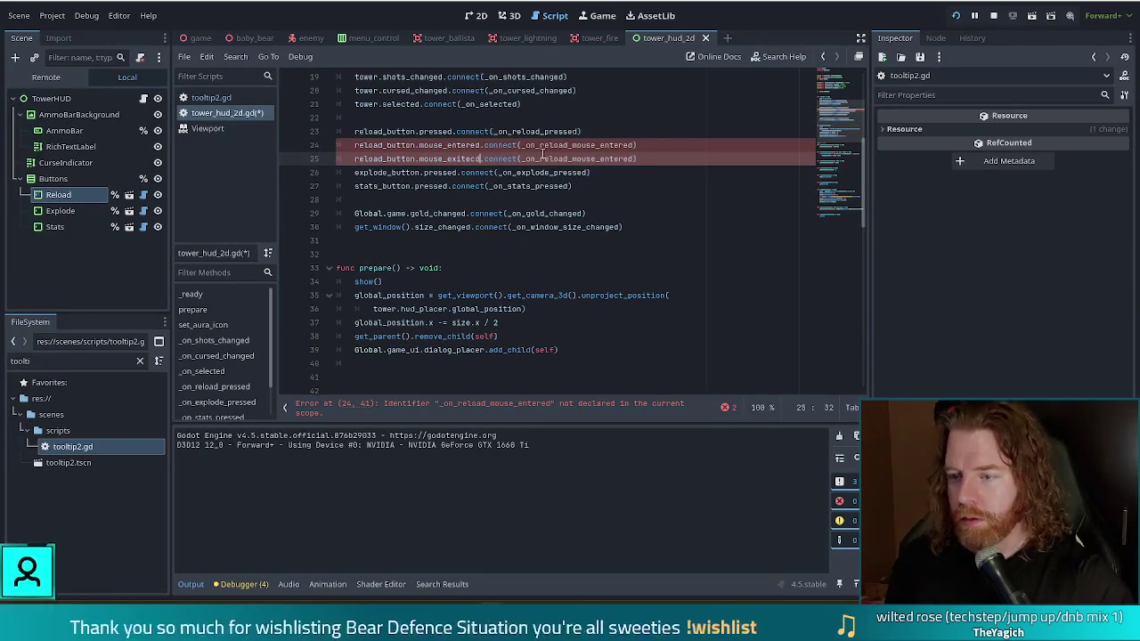
key("End")
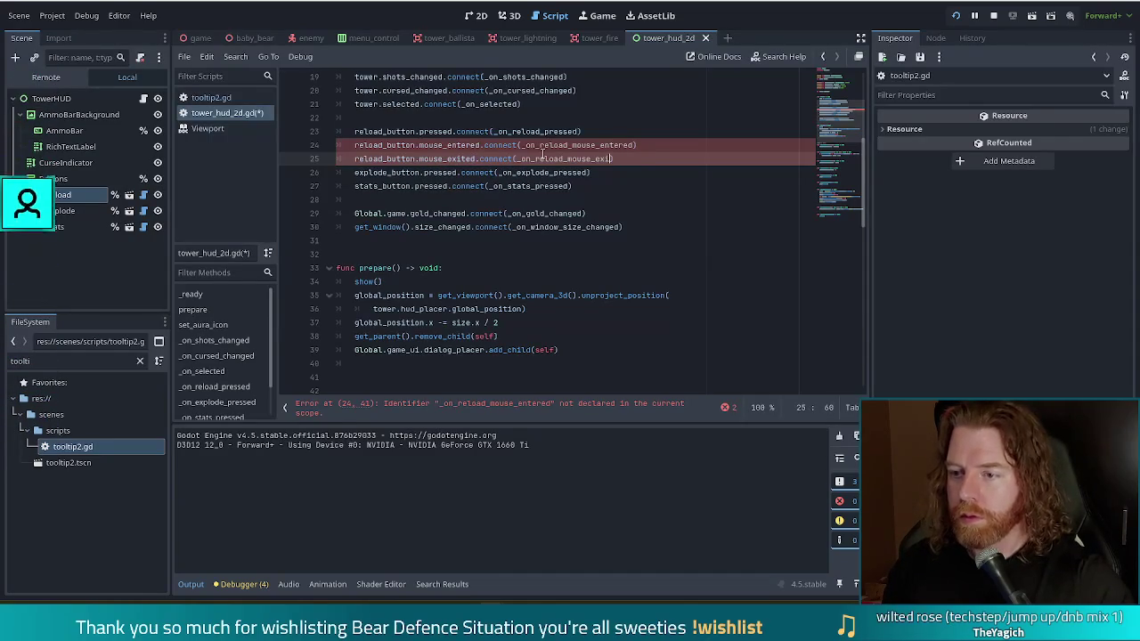
type("d)")
left_click_drag(354, 199, 494, 186)
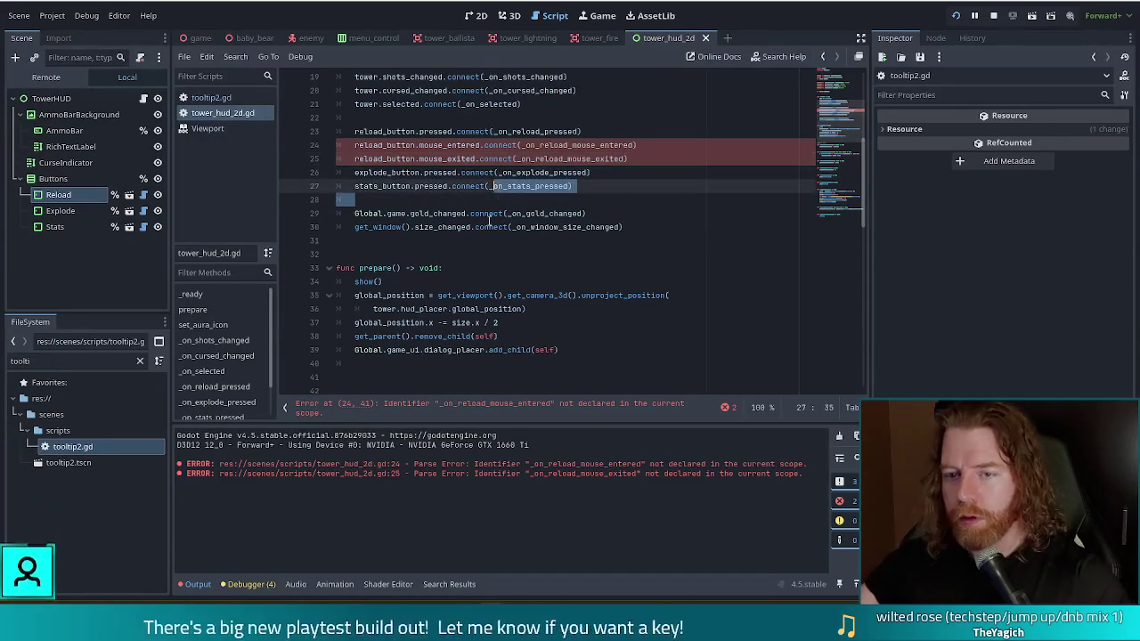
Filter the script list for 'item_cont' and open item_control.gd
left_click(525, 159)
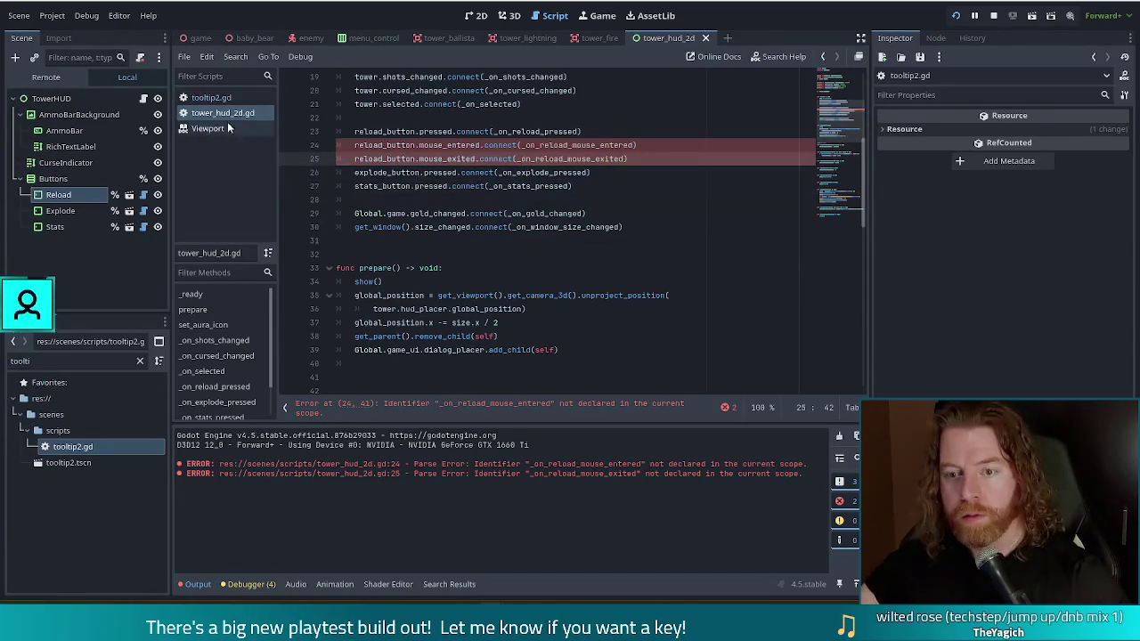
left_click(11, 361)
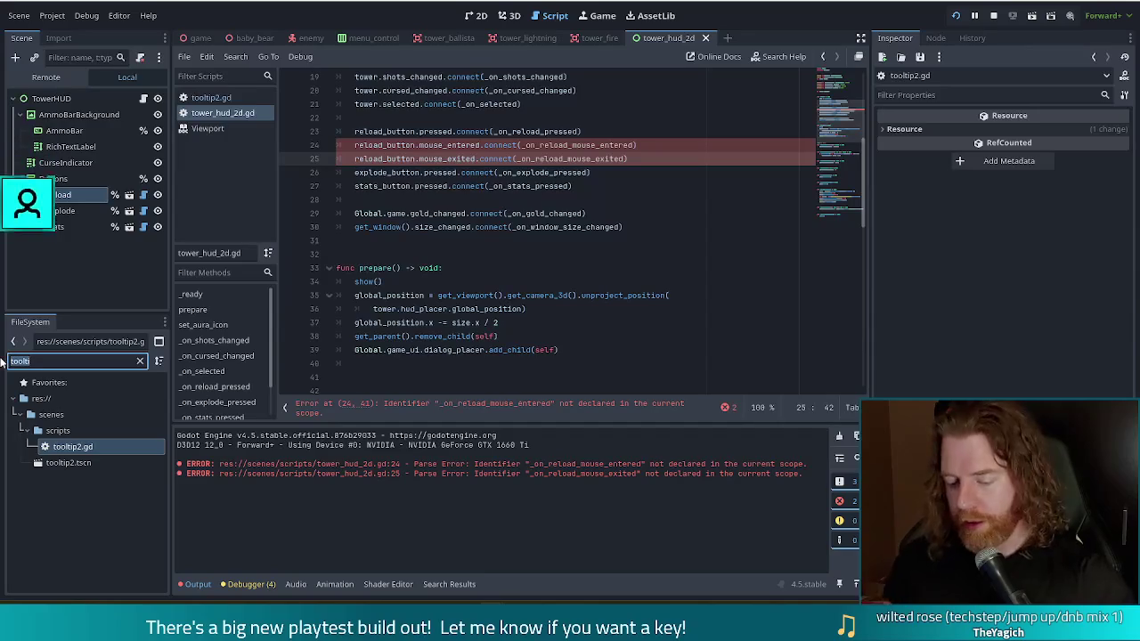
type("item_cont")
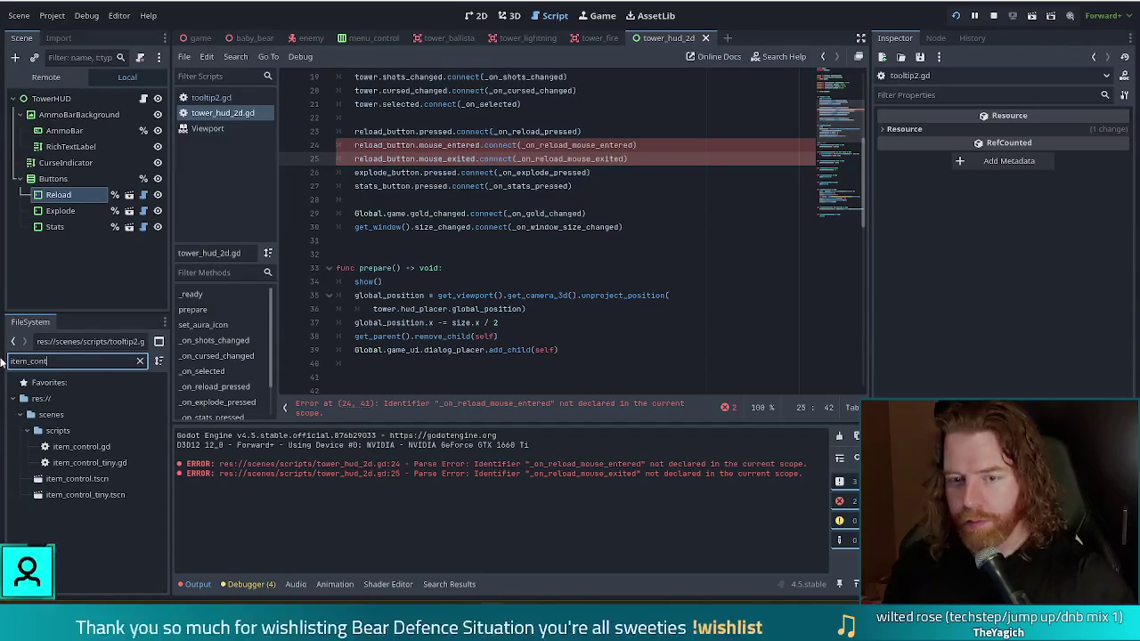
double_click(81, 446)
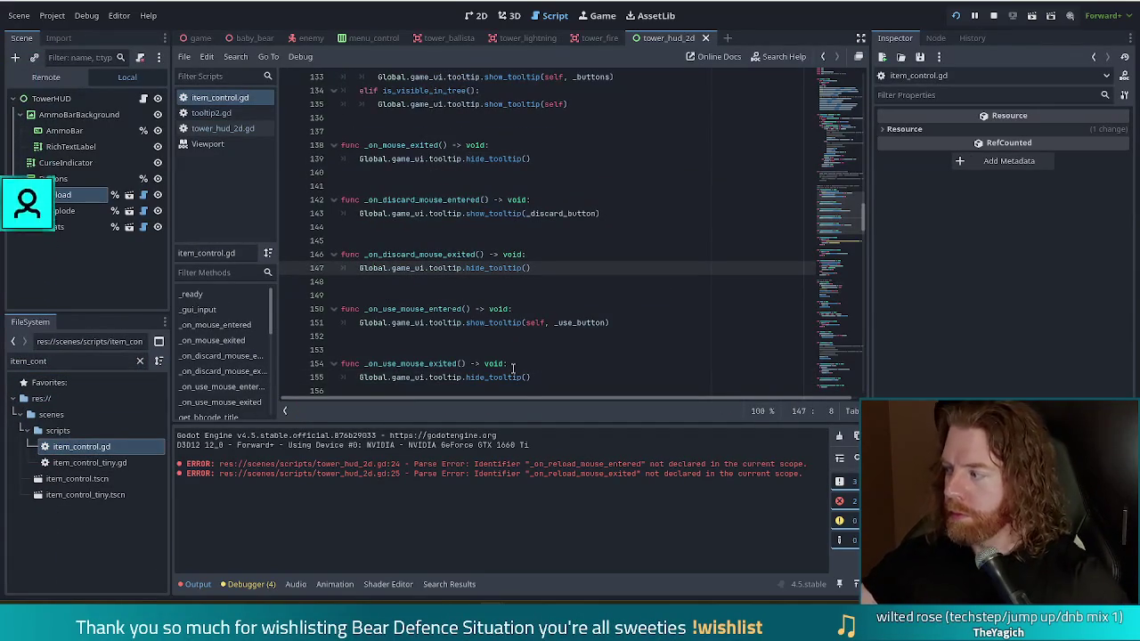
Copy its _on_mouse_entered and _on_mouse_exited tooltip handlers, then go back to tower_hud_2d.gd
left_click(548, 267)
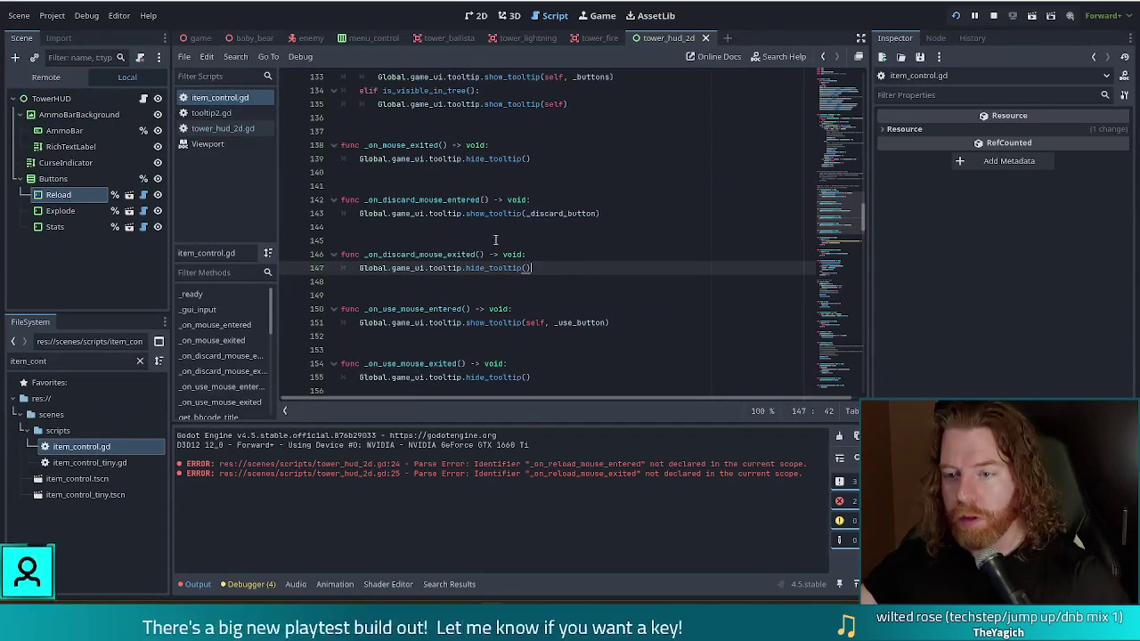
left_click(553, 160)
scroll(559, 174, "up", 2)
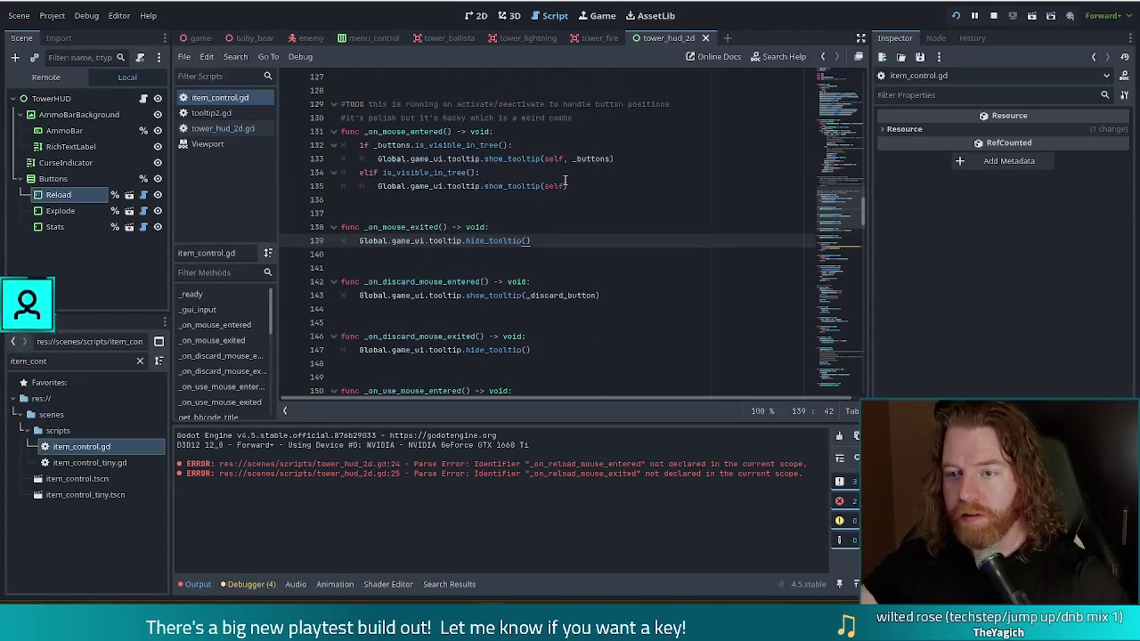
left_click(452, 145)
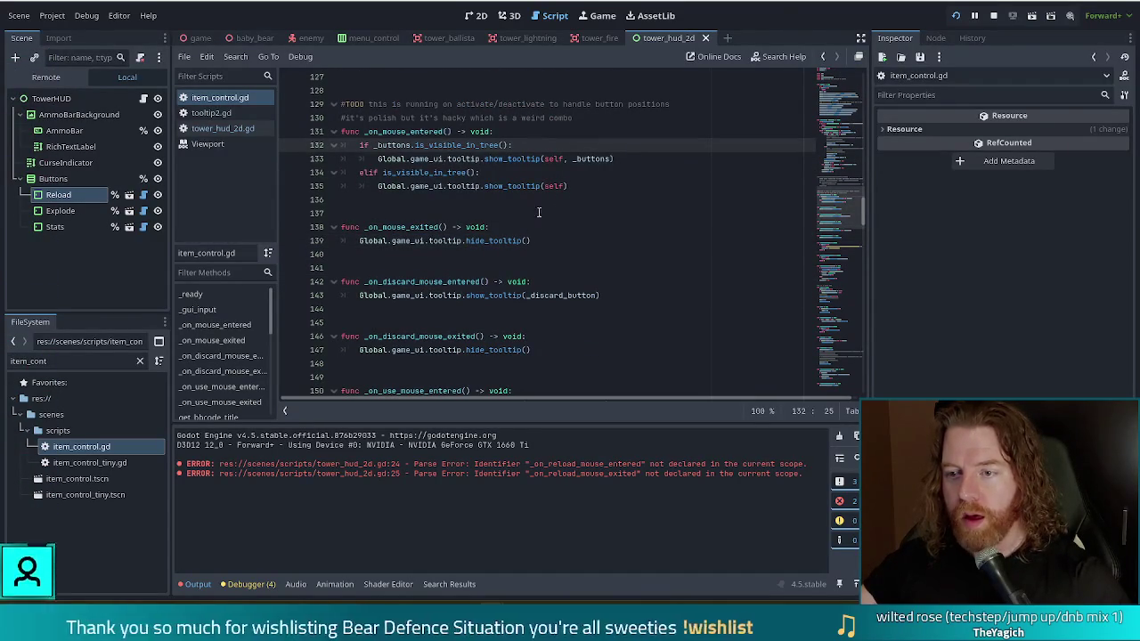
left_click_drag(537, 240, 591, 122)
key("ctrl+c")
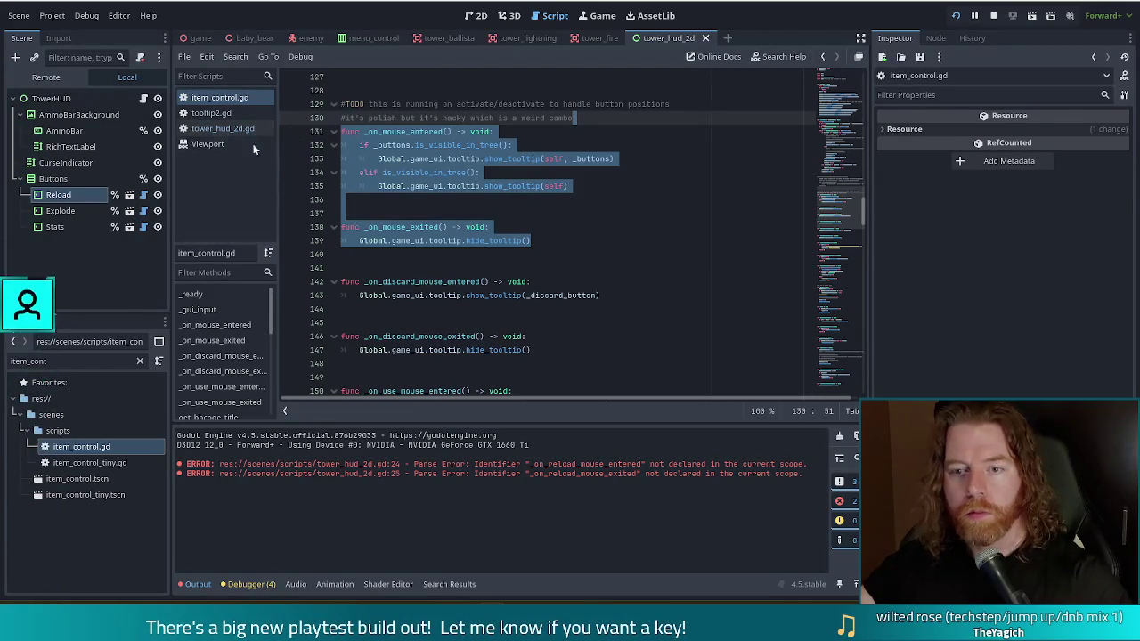
left_click(214, 130)
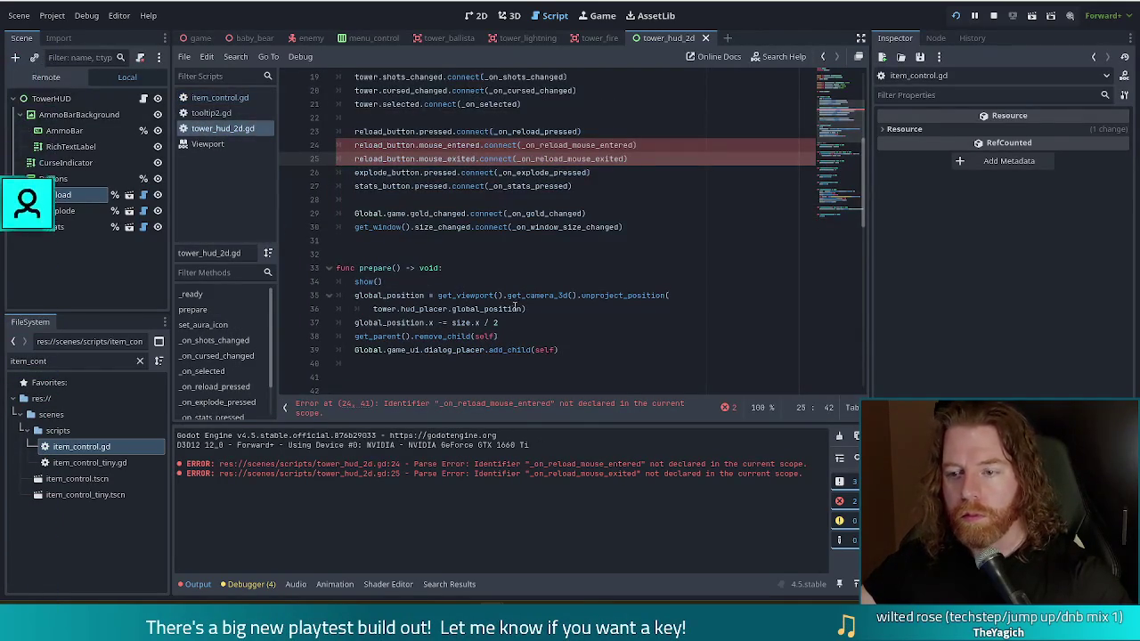
Paste the hover handlers after line 86 and change _buttons to reload_button
scroll(844, 229, "down", 15)
left_click(535, 388)
key("ctrl+v")
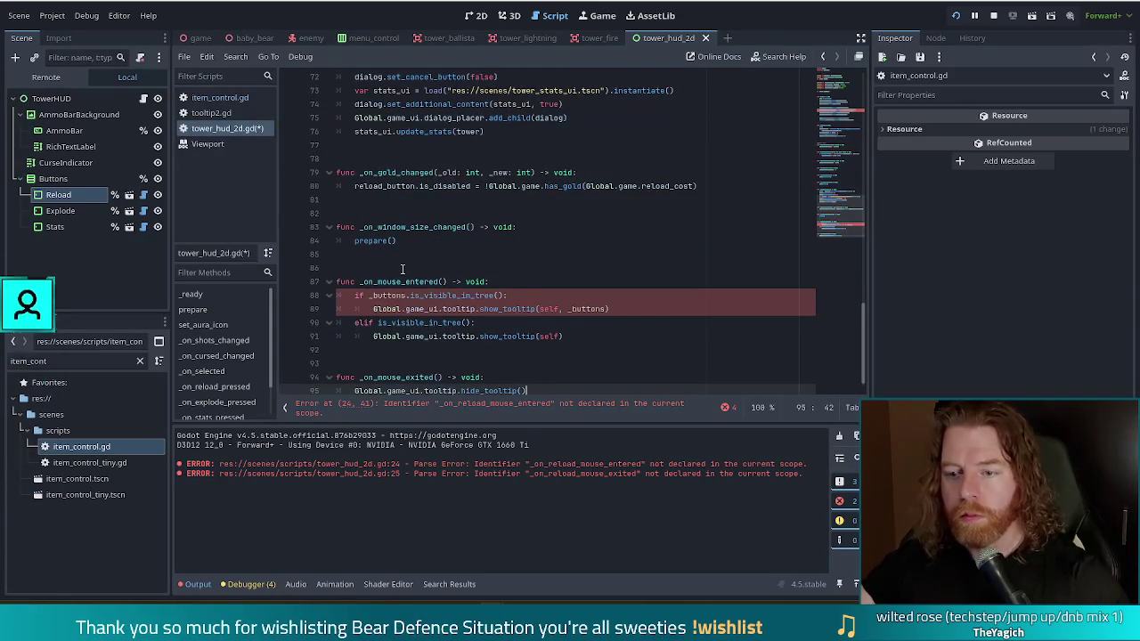
left_click(444, 268)
left_click(409, 294)
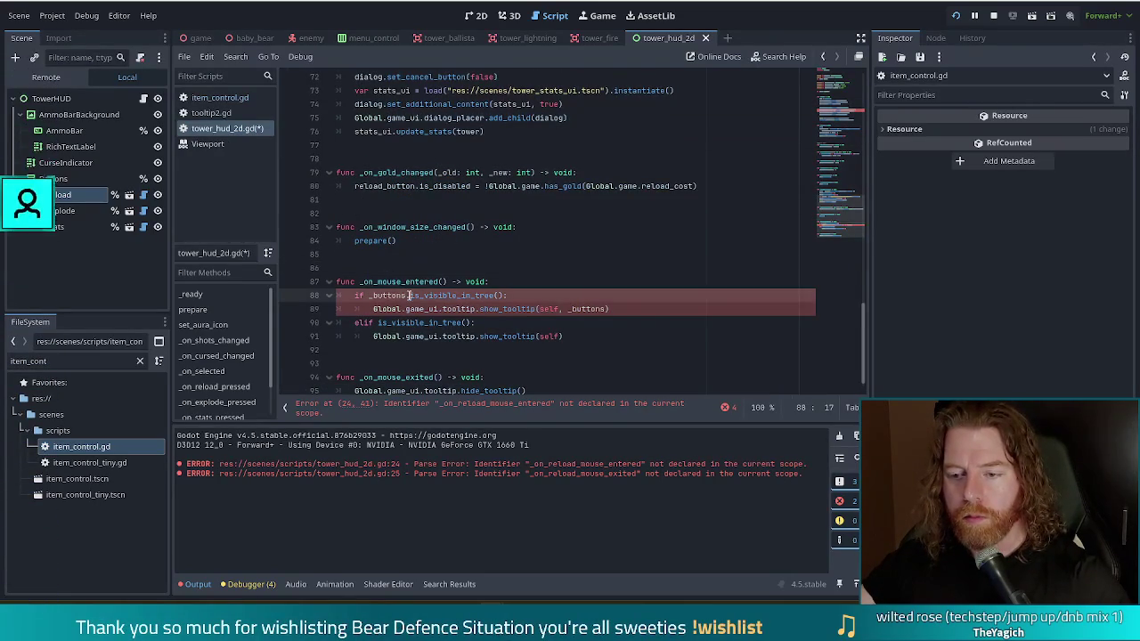
left_click_drag(407, 294, 373, 295)
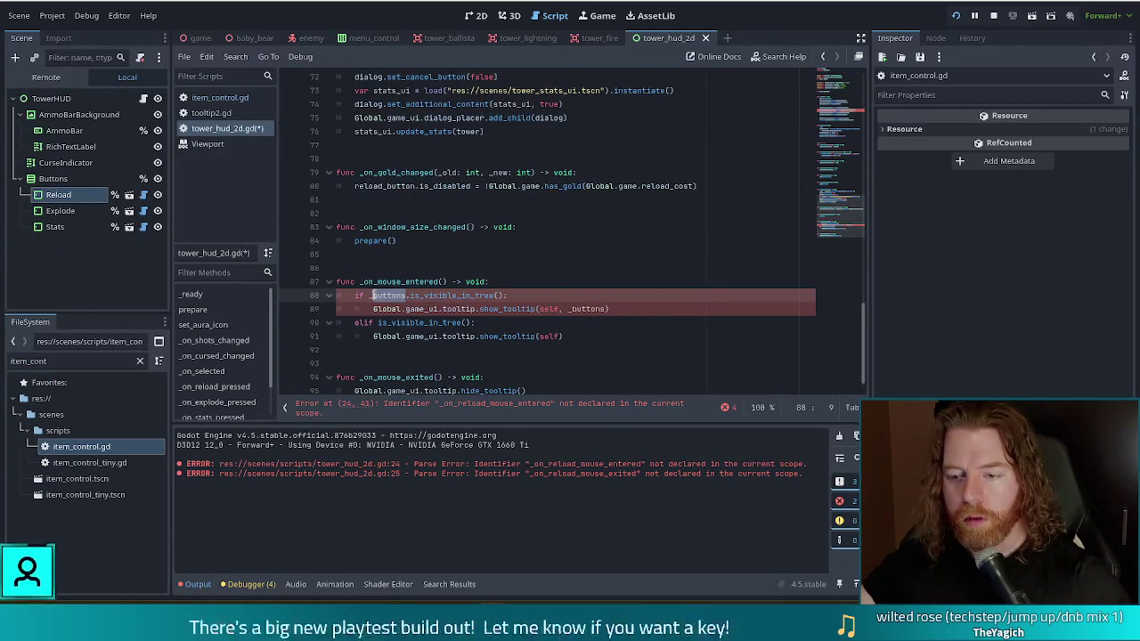
type("reload")
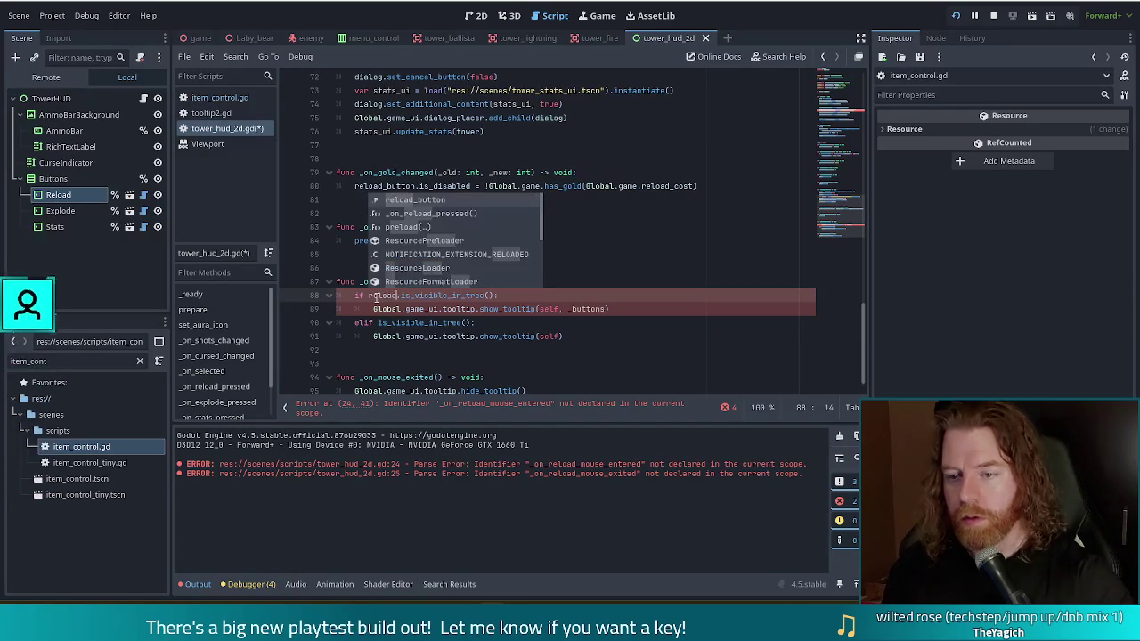
key("Return")
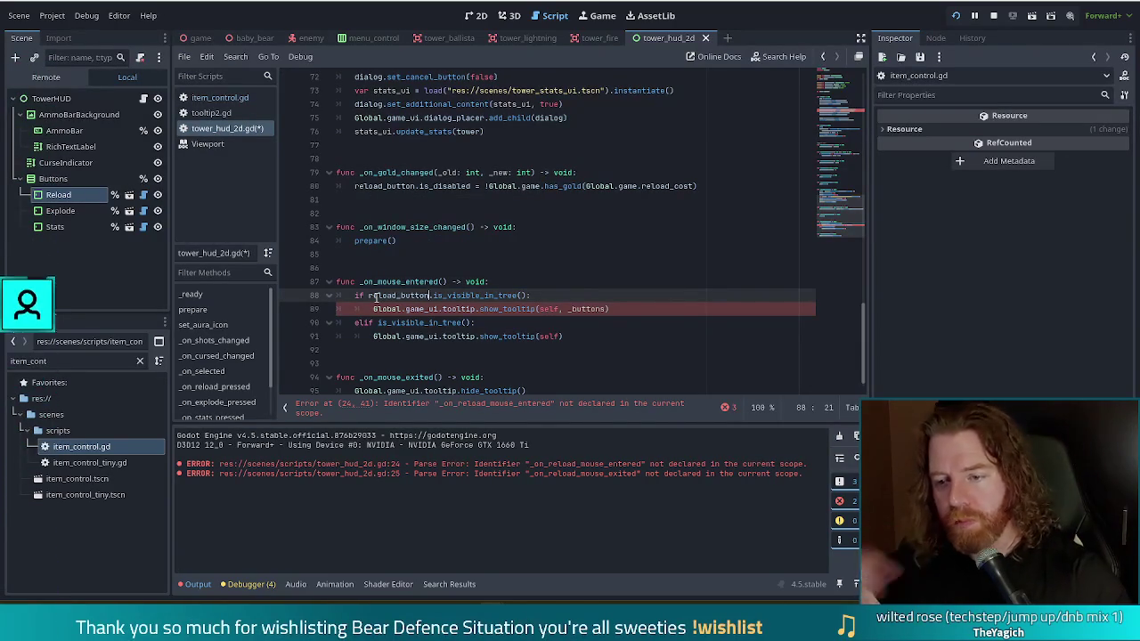
Delete the if and elif checks so the tooltip calls run unconditionally
mouse_move(612, 309)
left_mouse_down()
mouse_move(623, 308)
mouse_move(619, 290)
mouse_move(614, 303)
mouse_move(596, 283)
left_mouse_up()
key("BackSpace")
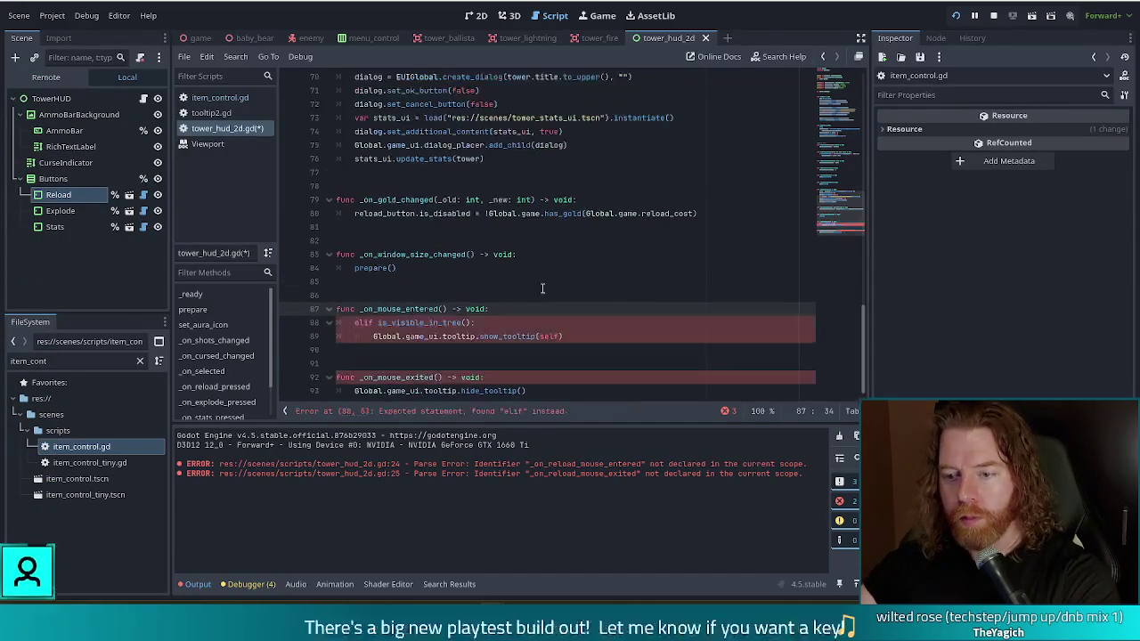
left_click(491, 336)
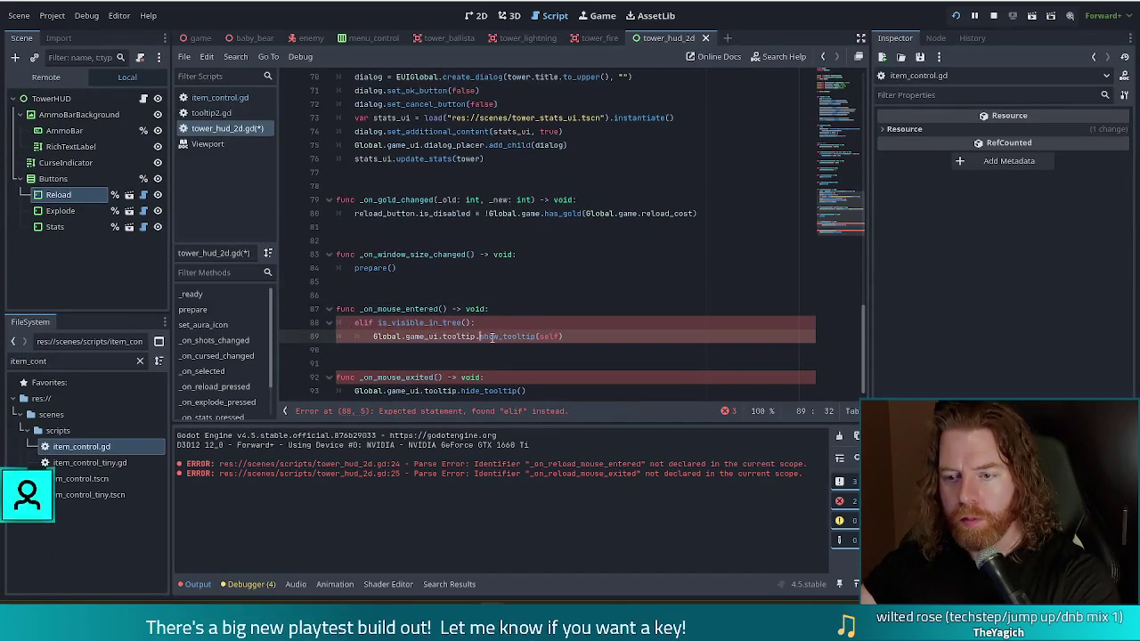
left_click(378, 324)
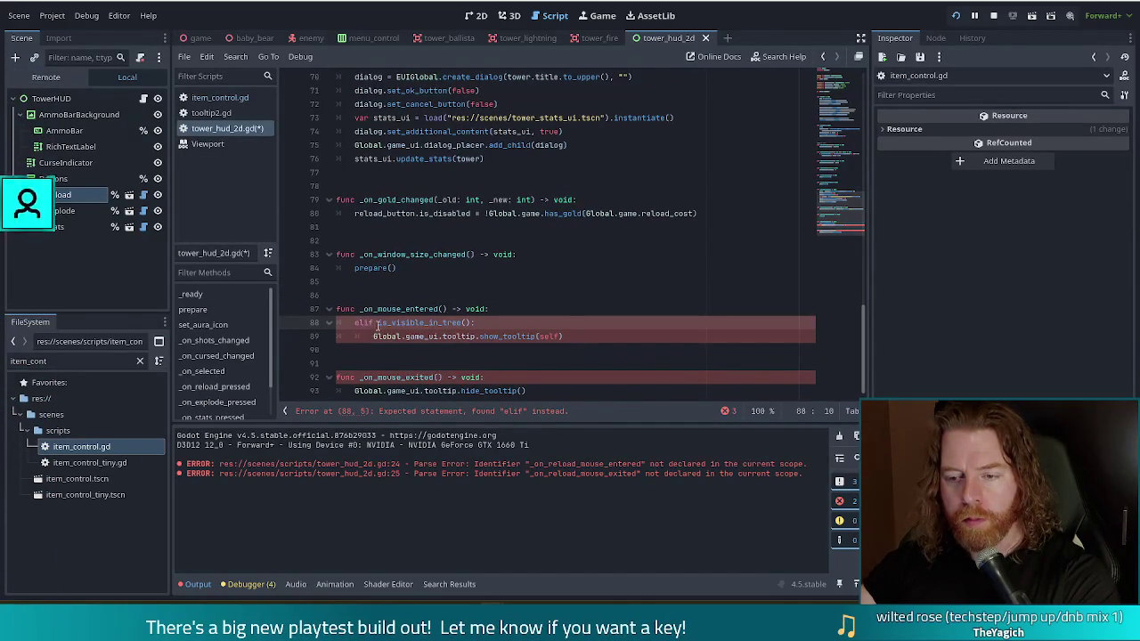
left_click(569, 339)
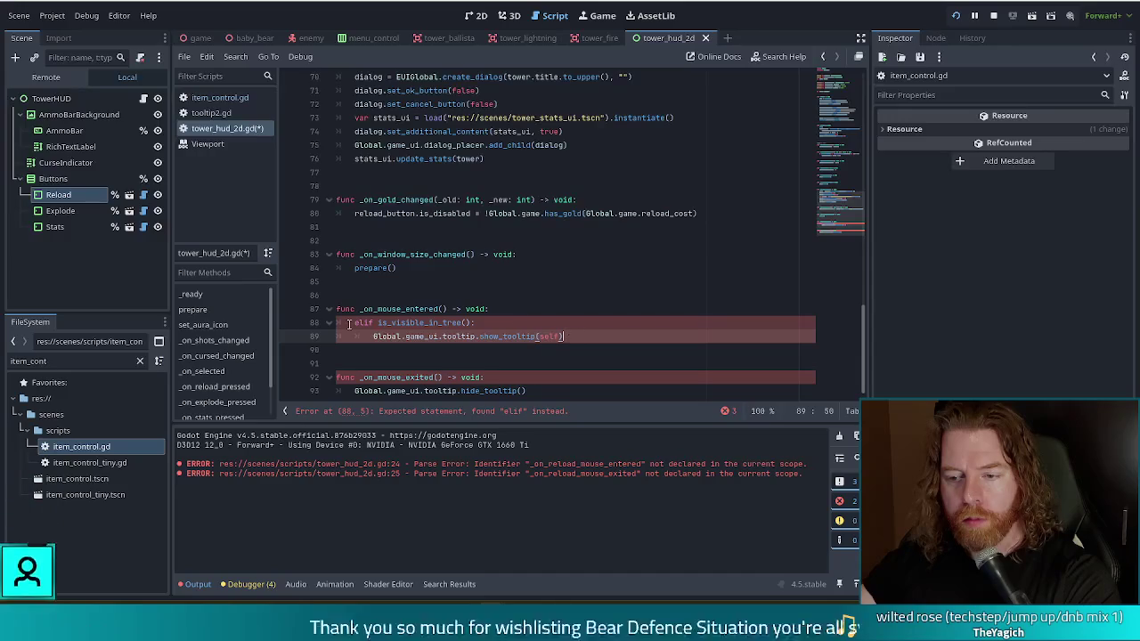
key("BackSpace")
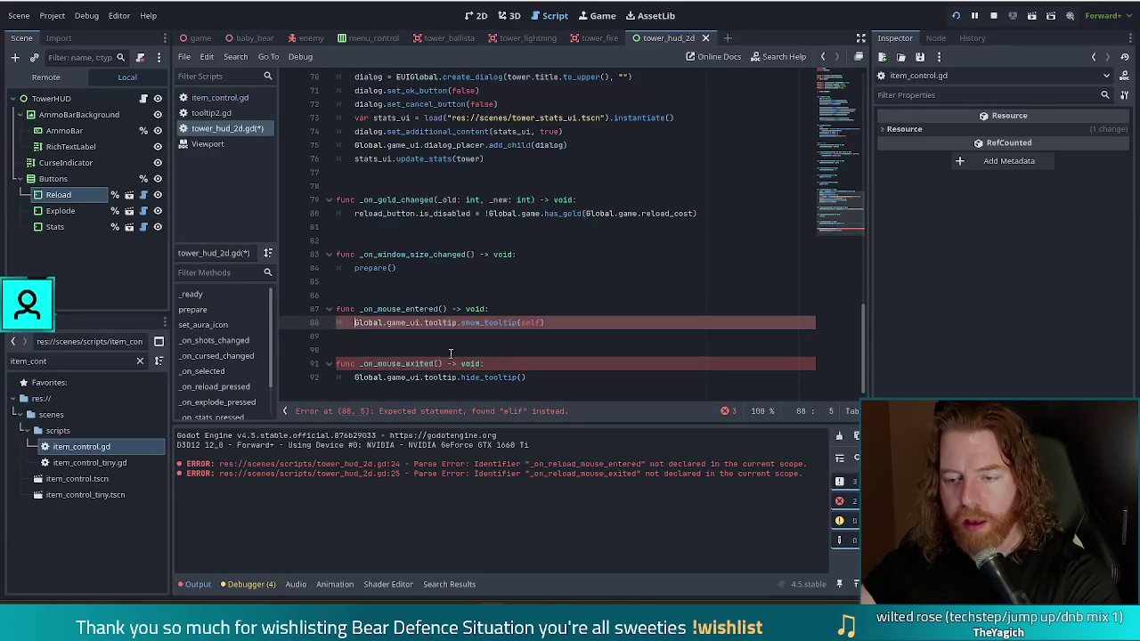
Prefix both handler names with reload_button_ after _on_
left_click(485, 364)
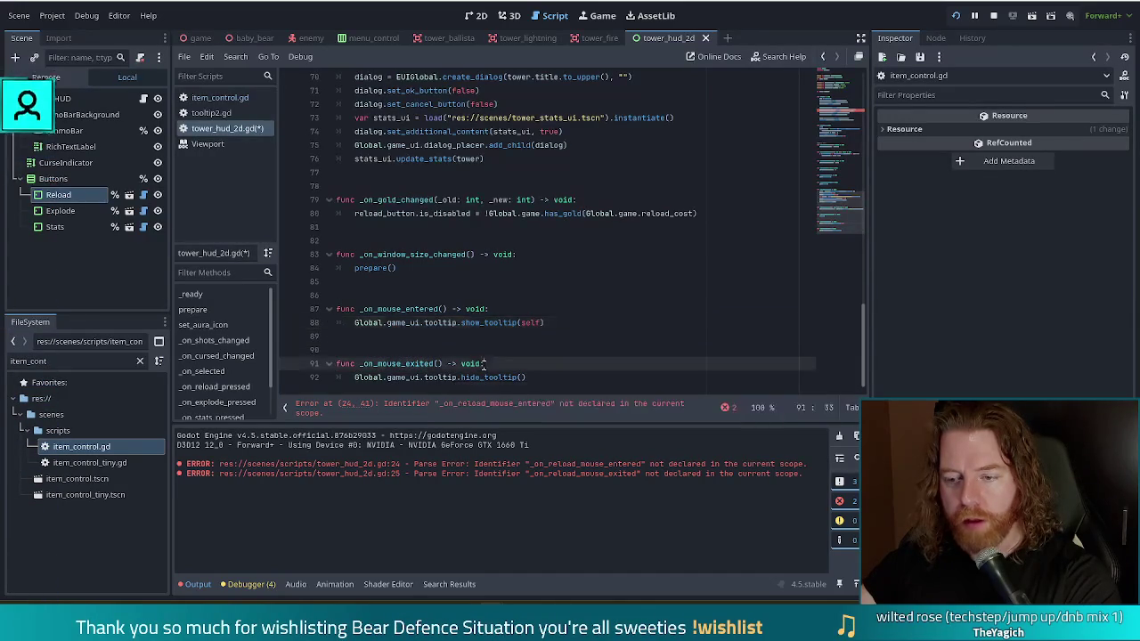
left_click(379, 308)
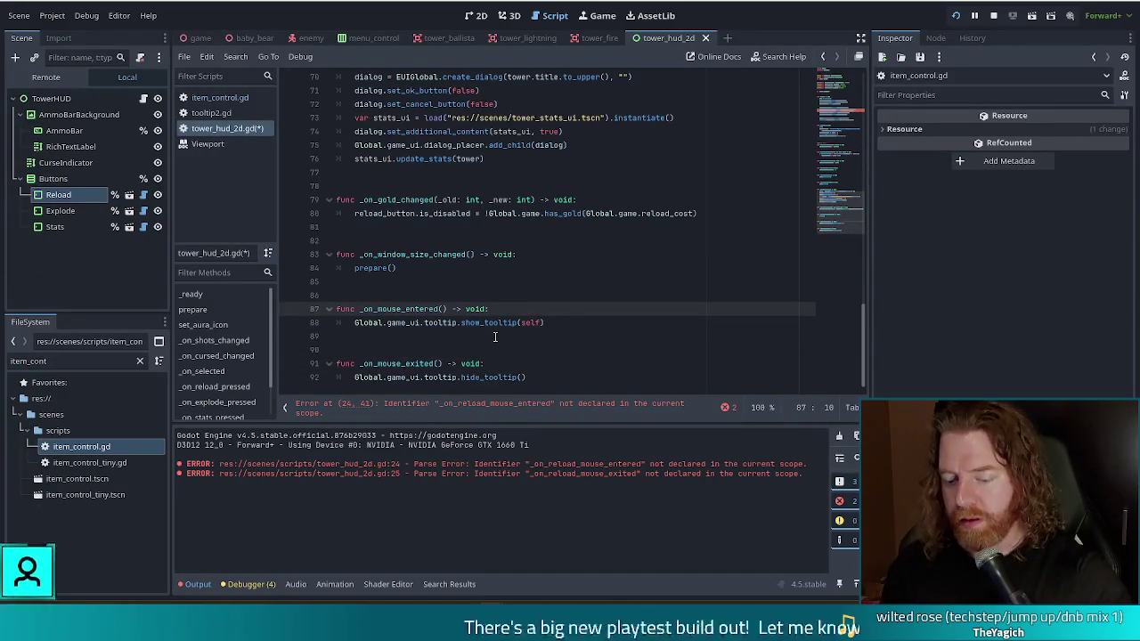
type("reload_button_")
left_click(376, 363)
type("reload_button")
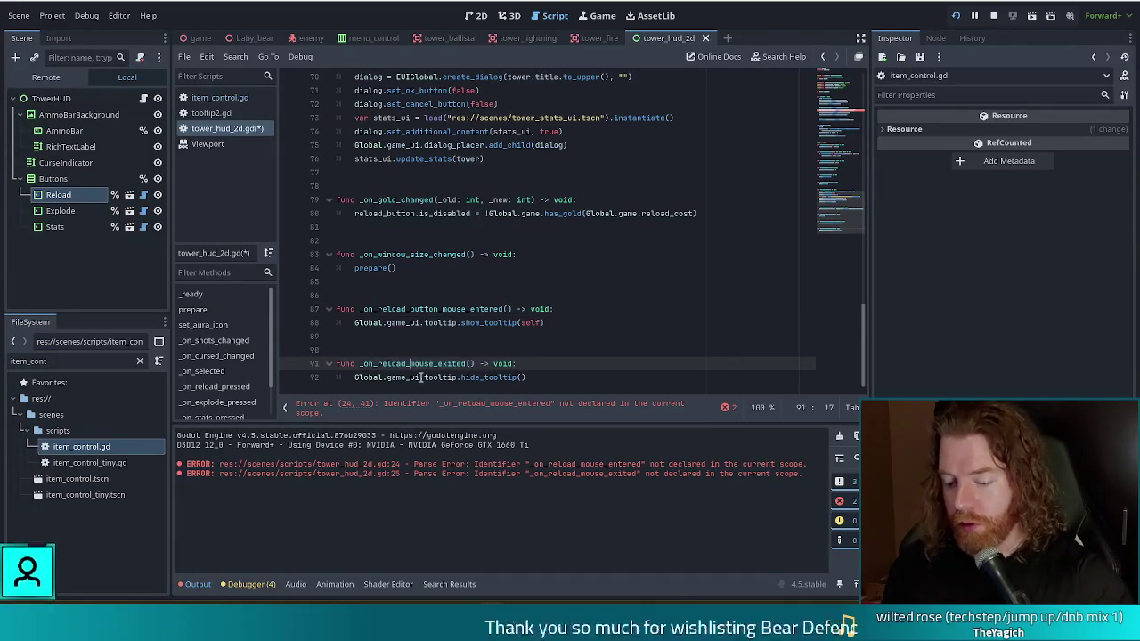
type("_")
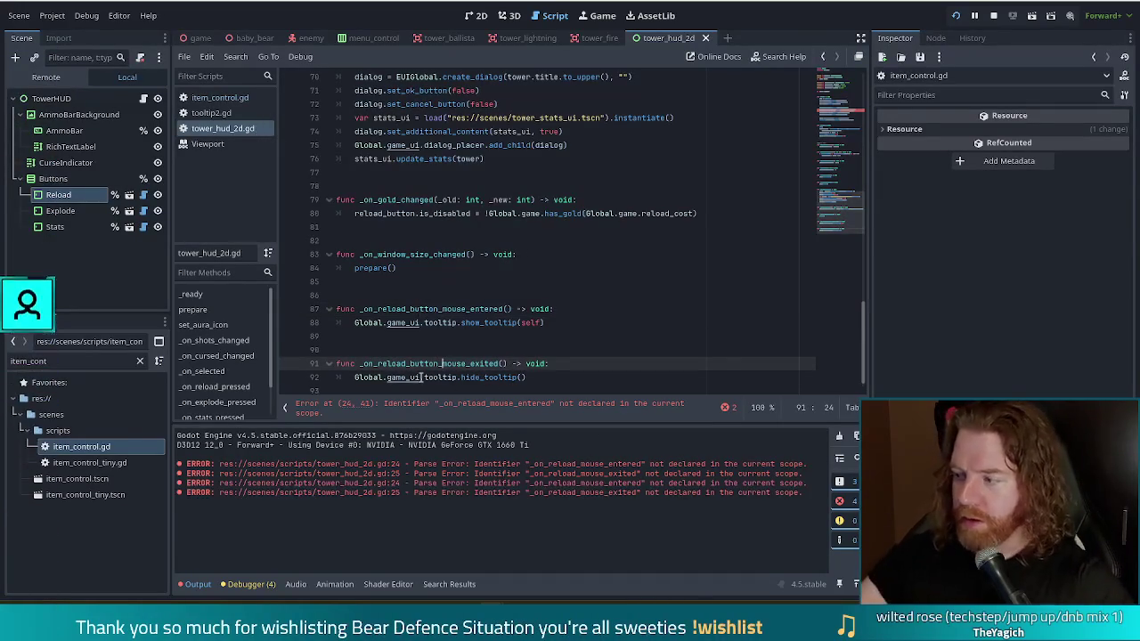
Trim the names to _on_reload_mouse_entered and _on_reload_mouse_exited, save, and start a new game
left_click(472, 294)
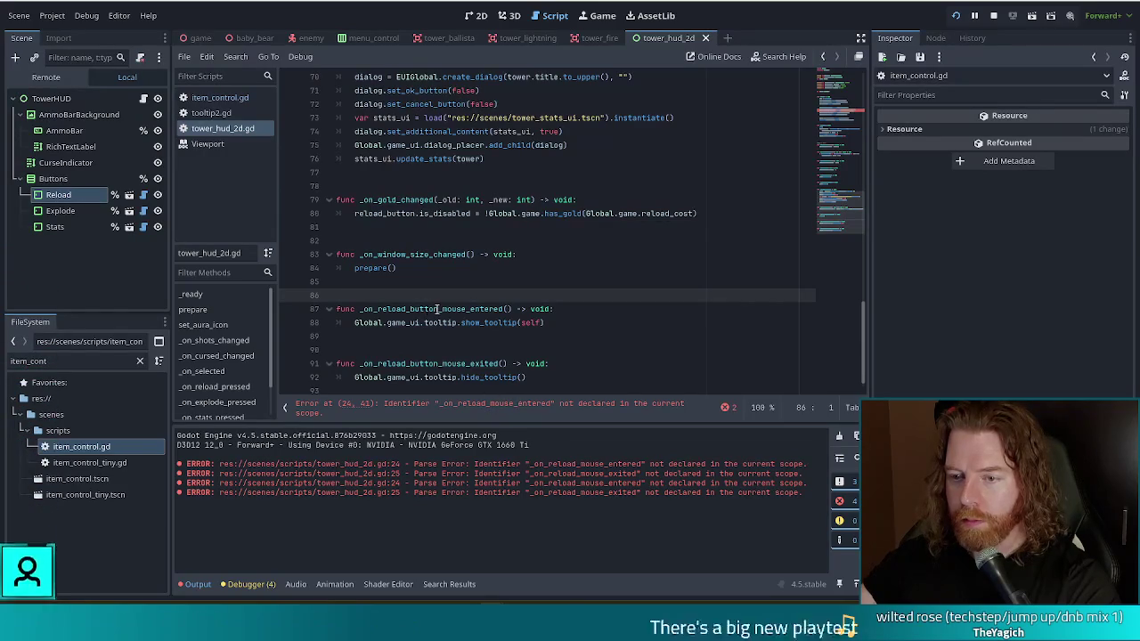
scroll(437, 309, "down", 1)
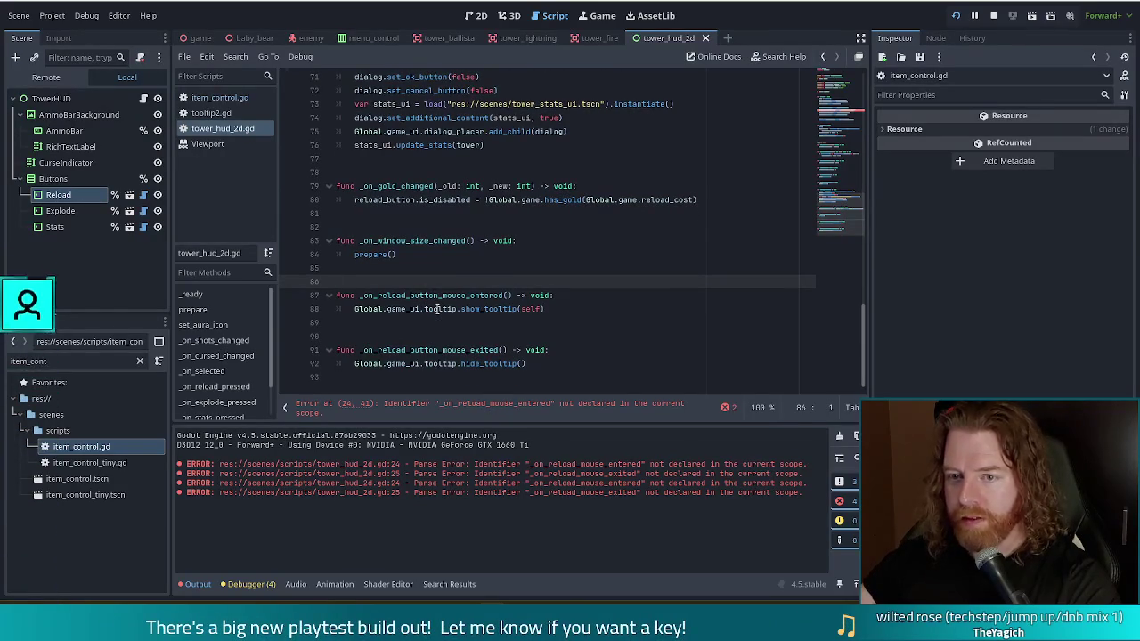
scroll(437, 309, "up", 6)
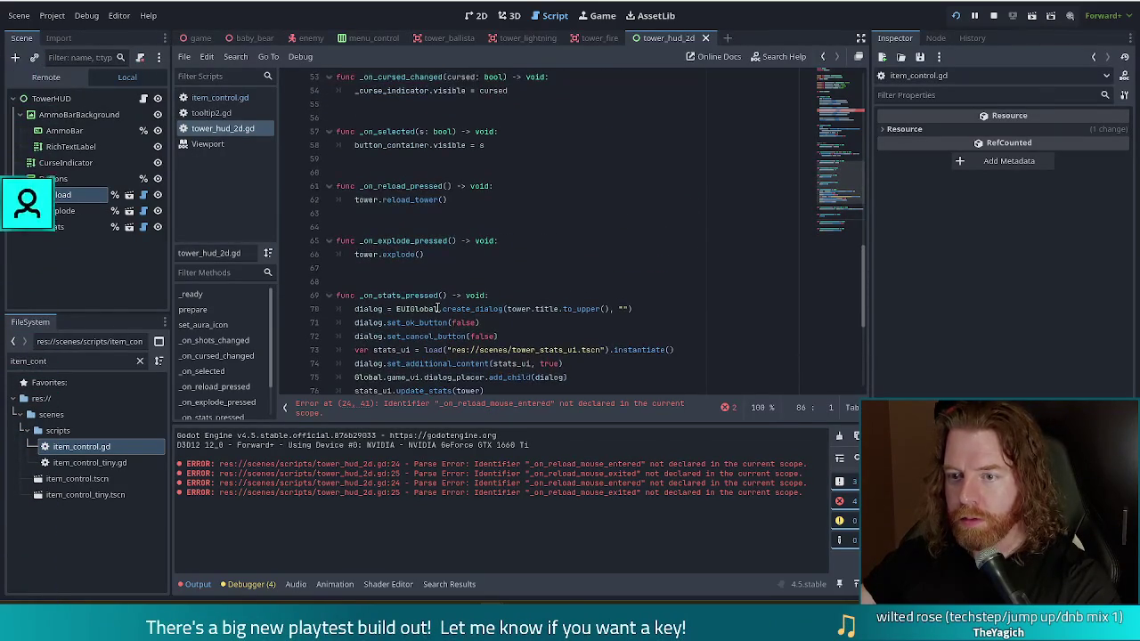
scroll(437, 309, "down", 6)
left_click(438, 295)
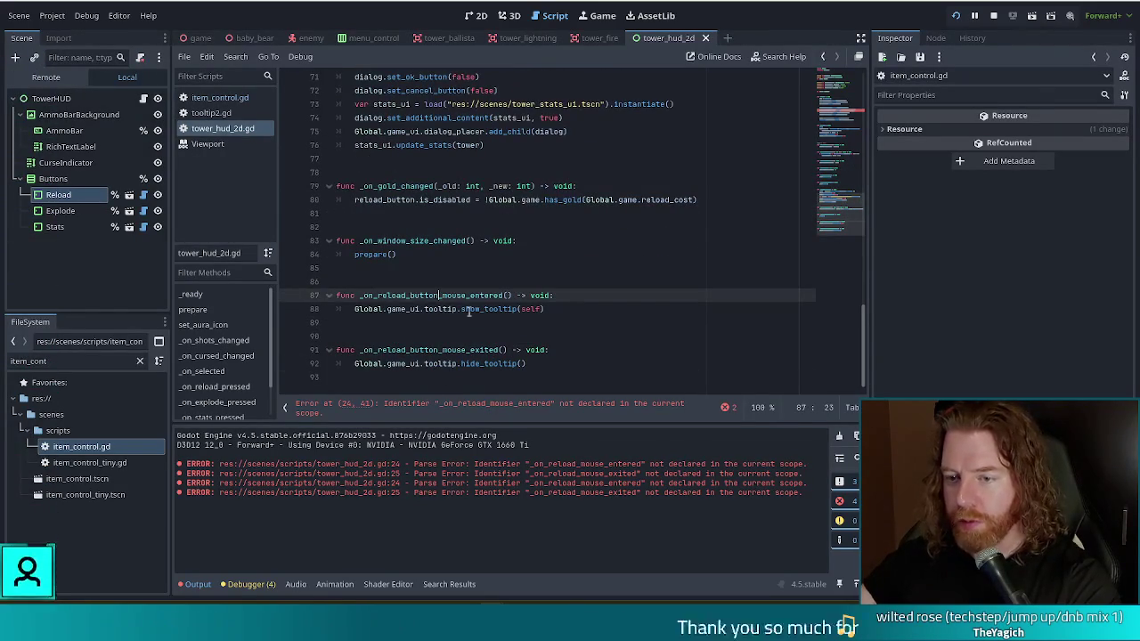
key("BackSpace")
key("BackSpace")
key("BackSpace")
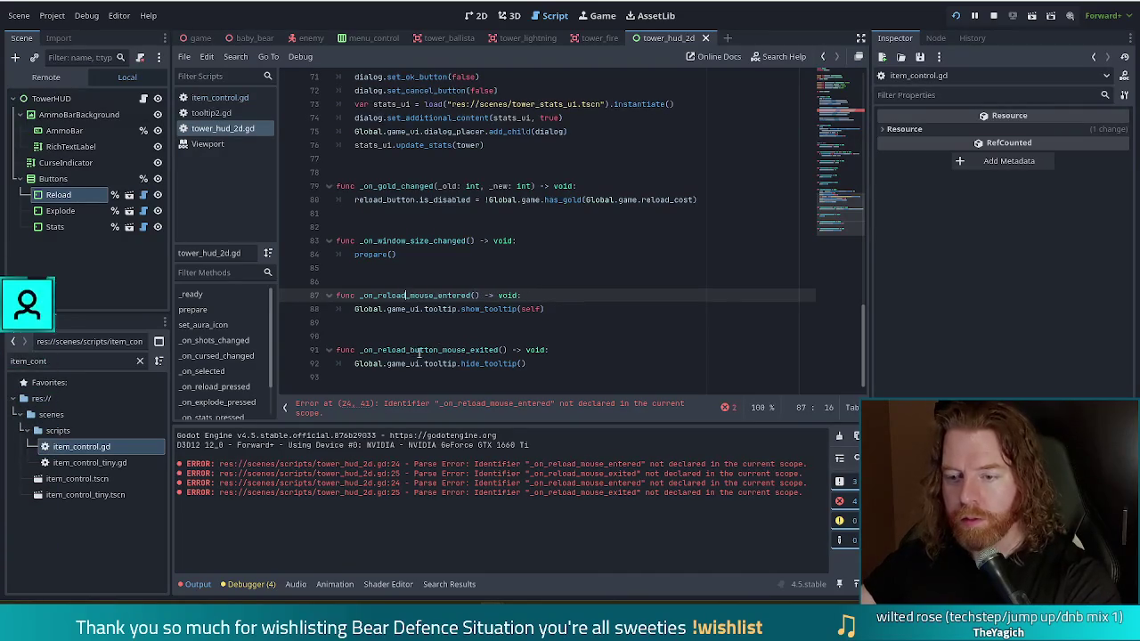
left_click(411, 350)
key("Delete")
key("Delete")
key("Delete")
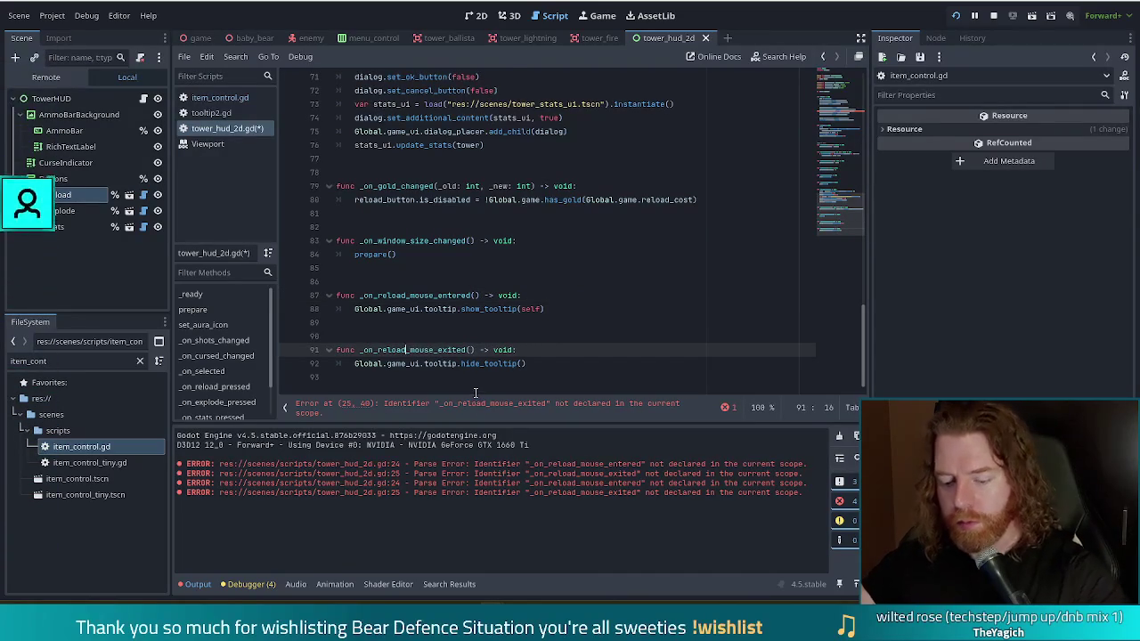
key("ctrl+s")
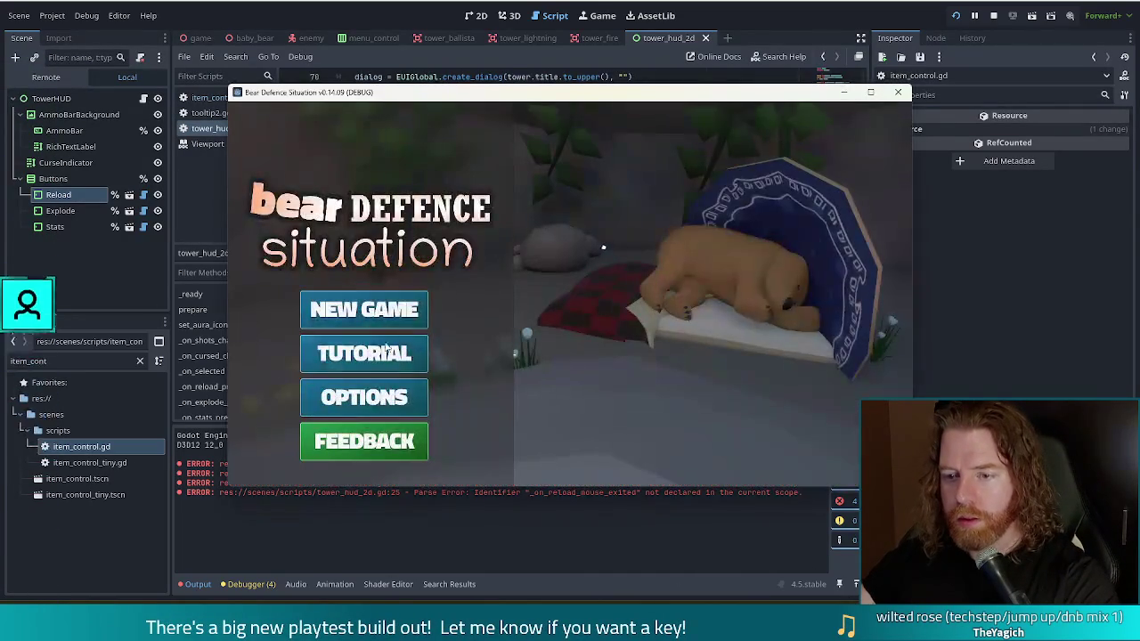
left_click(364, 308)
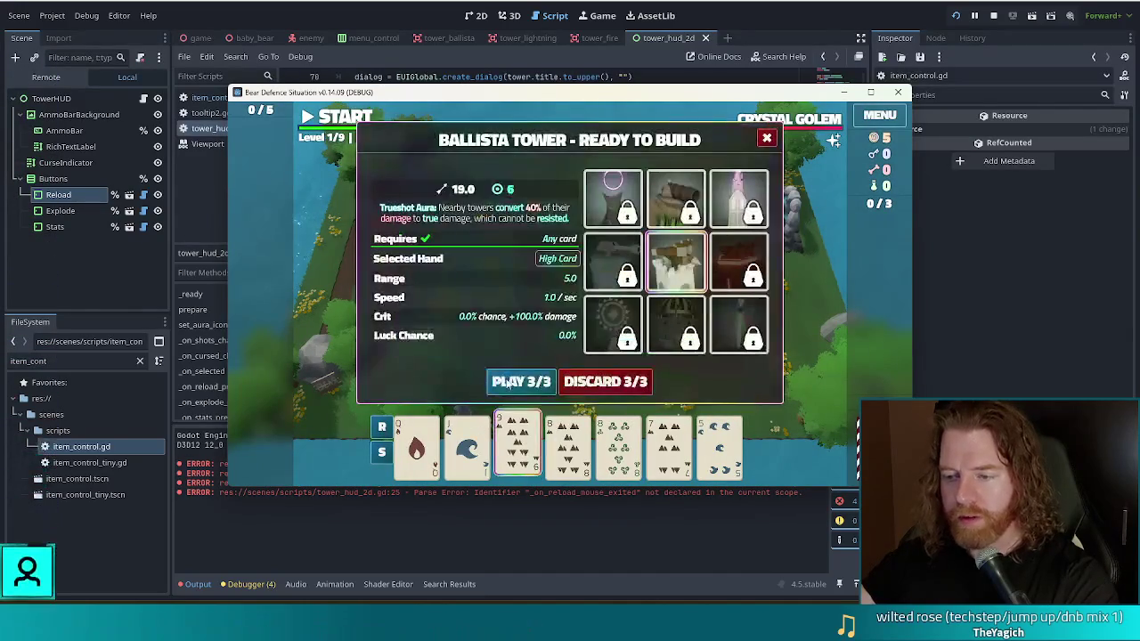
Build a Ballista tower inside the path loop, select it, and hover its reload action before returning to the script
left_click(521, 382)
left_click(571, 313)
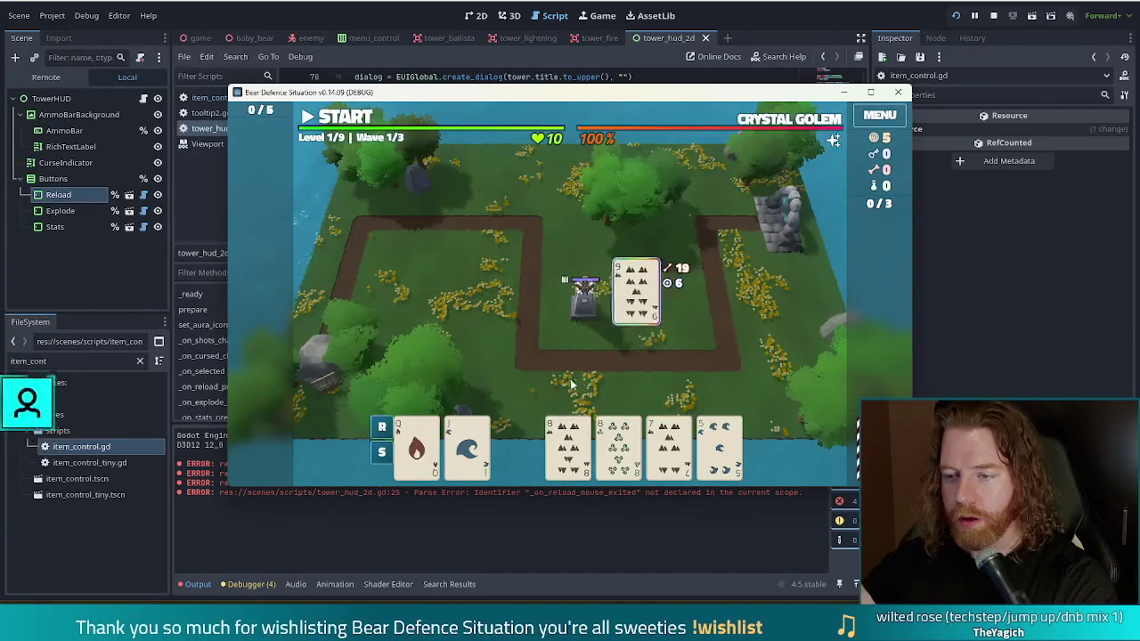
left_click(584, 301)
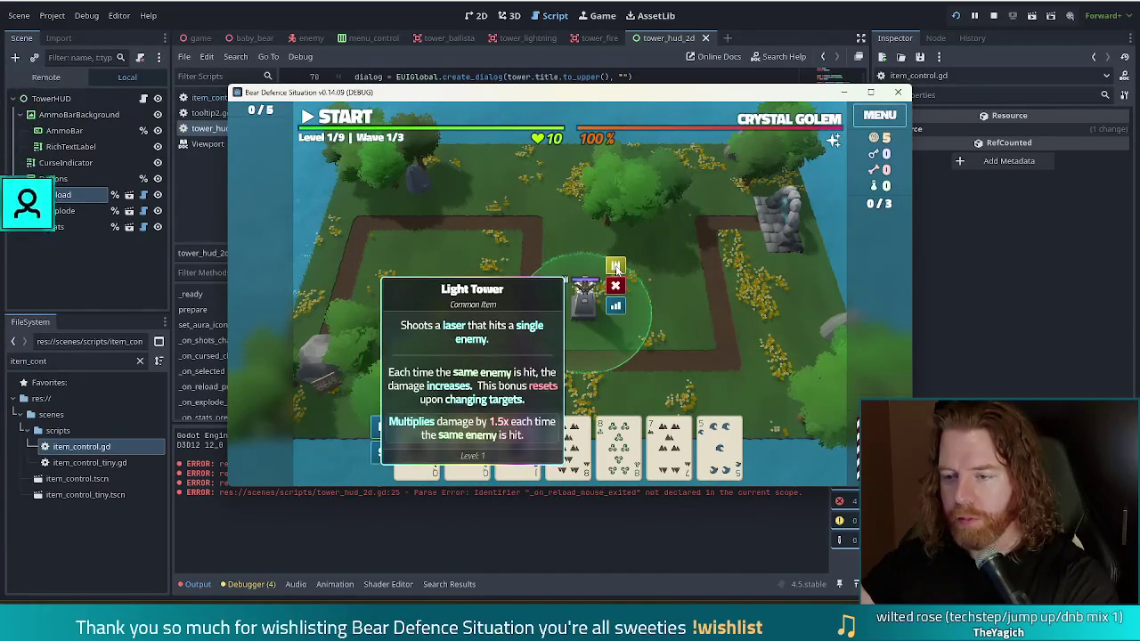
mouse_move(616, 266)
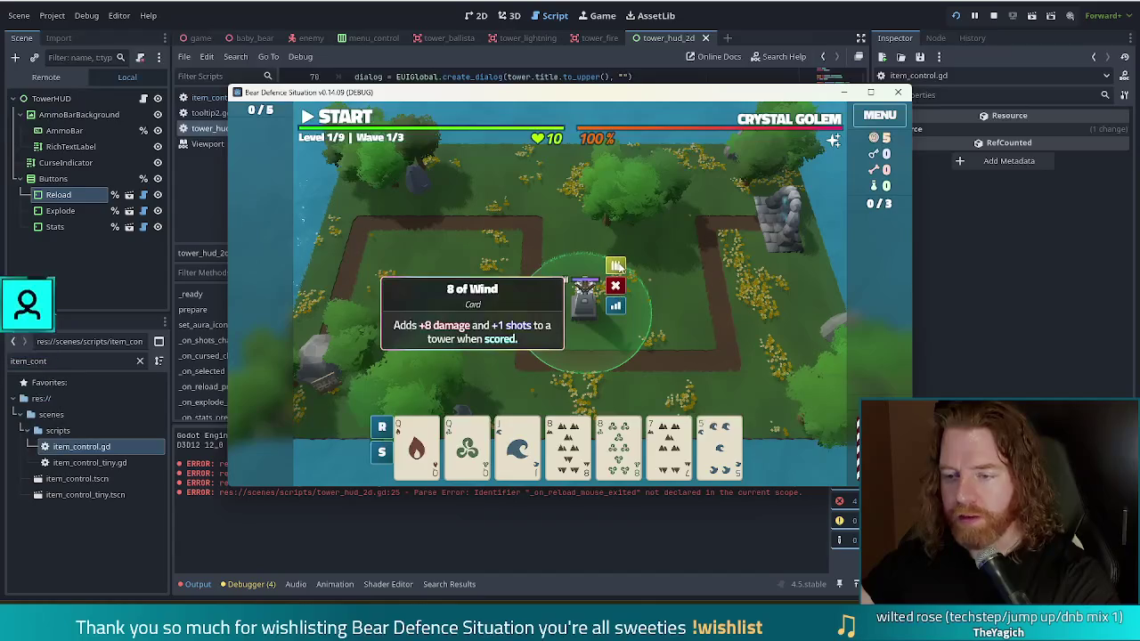
key("alt+Tab")
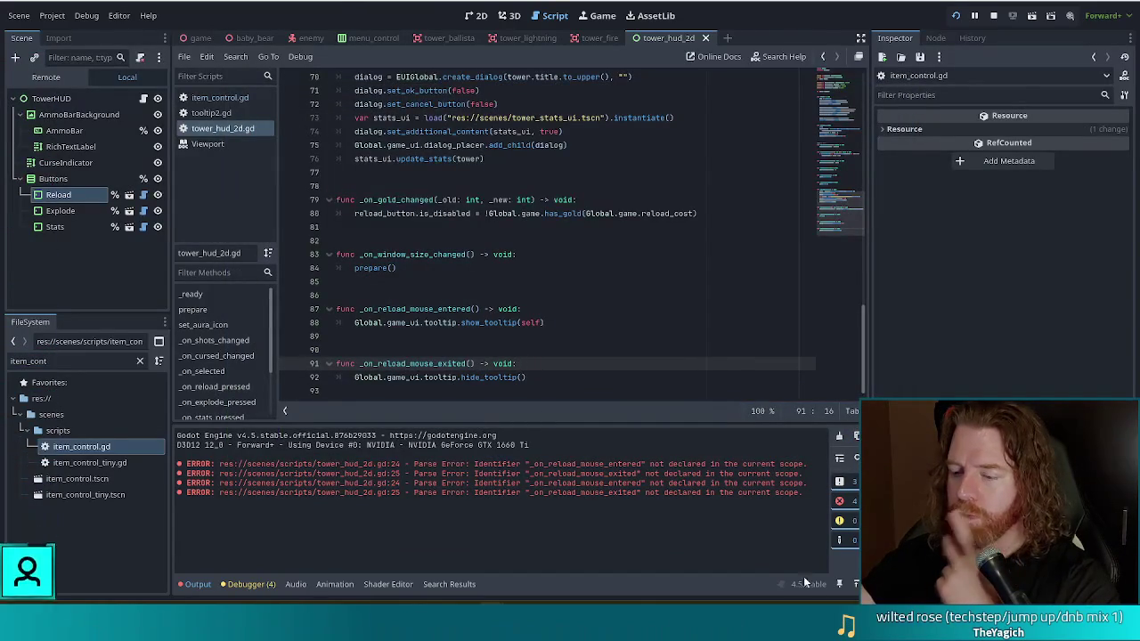
Pass reload_button instead of self to show_tooltip on line 88 and rerun the game
key("alt+Tab")
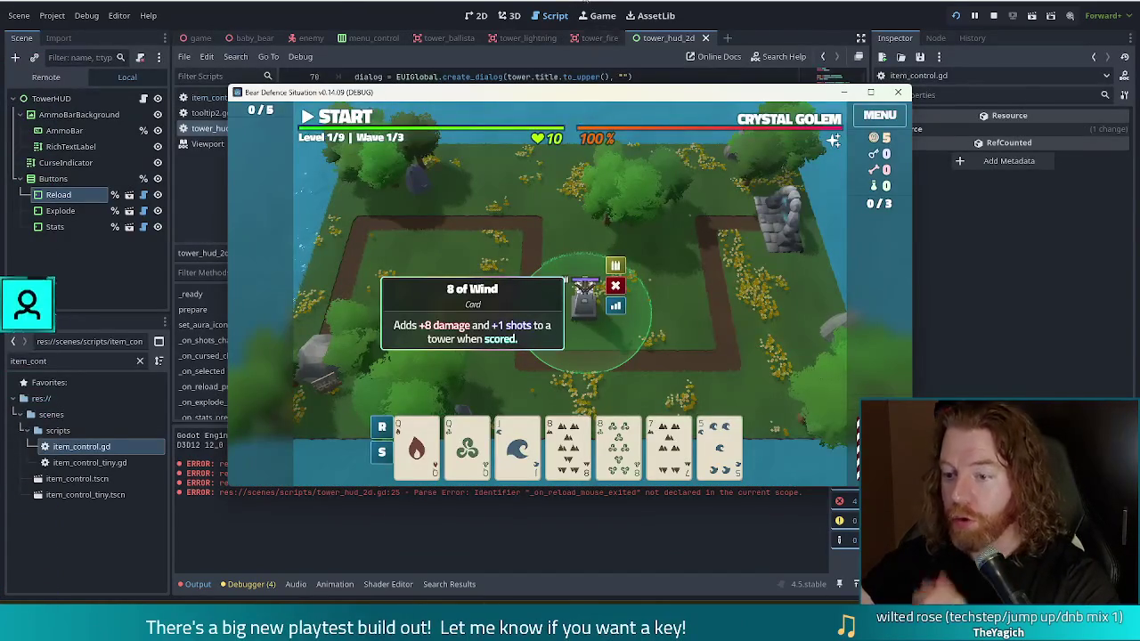
key("alt+Tab")
double_click(532, 323)
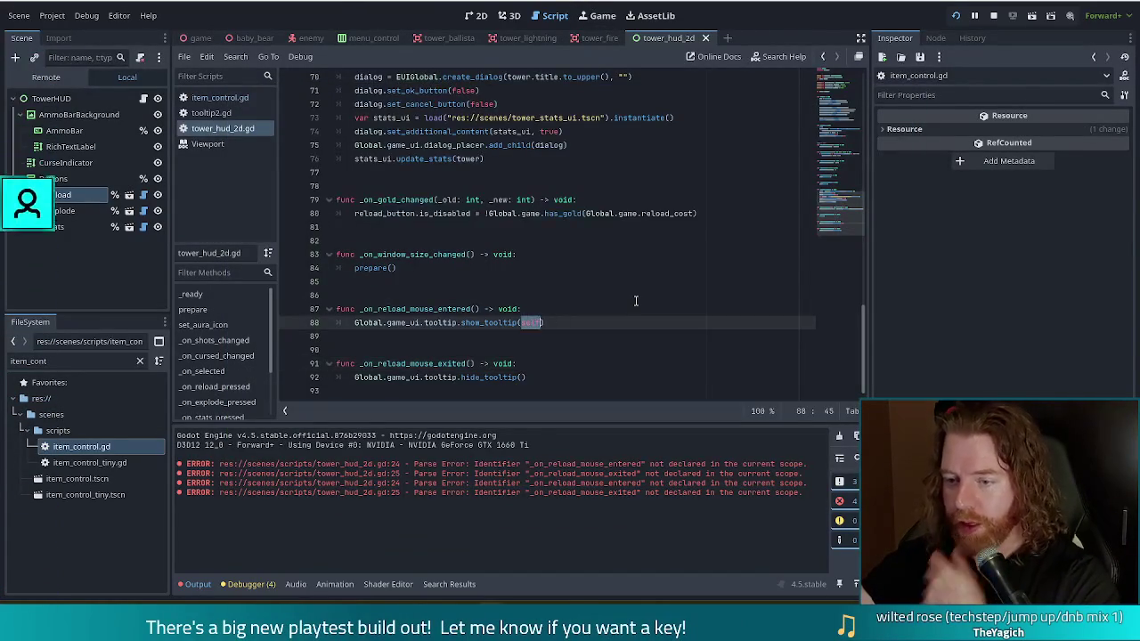
type("reload")
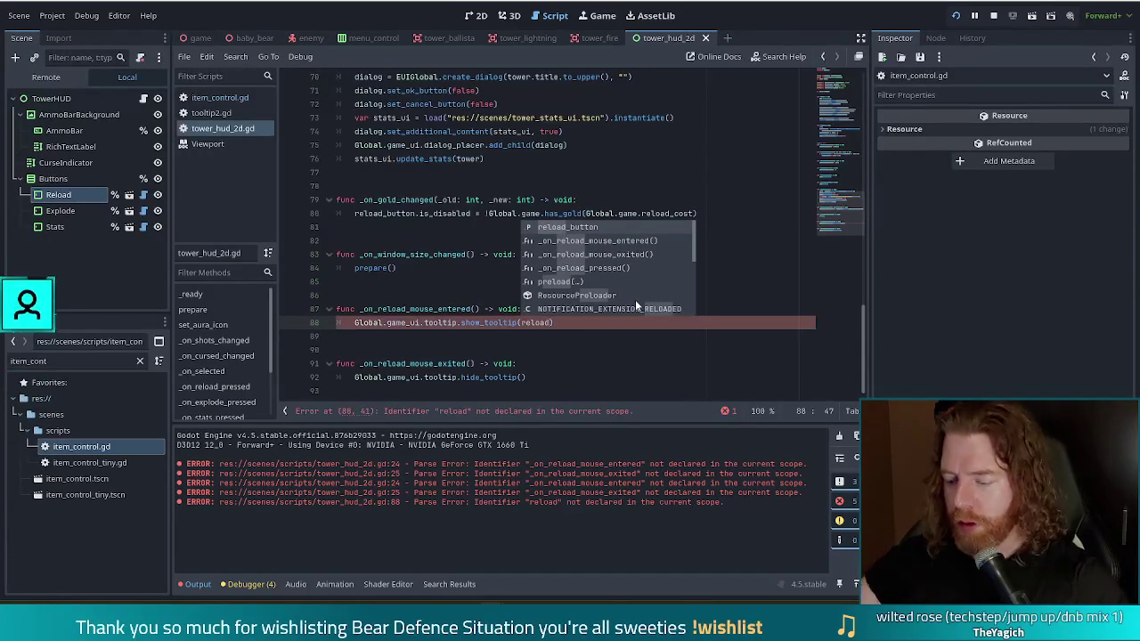
type("_button")
key("Return")
key("F5")
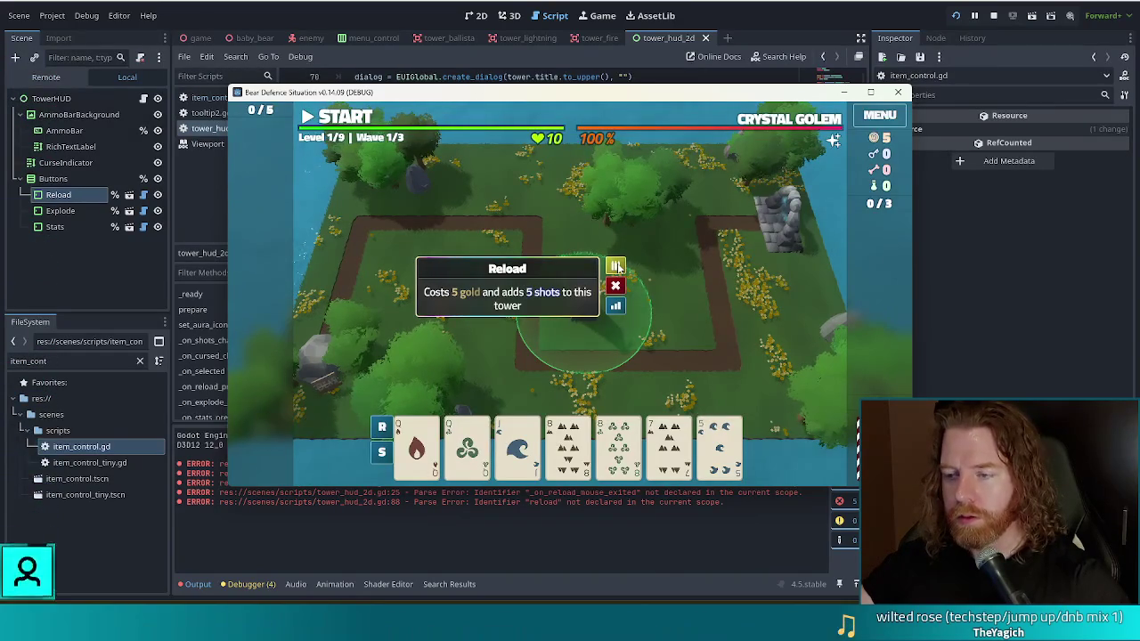
Reload the tower for 5 gold, then run test_kit in the console for 1000 gold
left_click(617, 267)
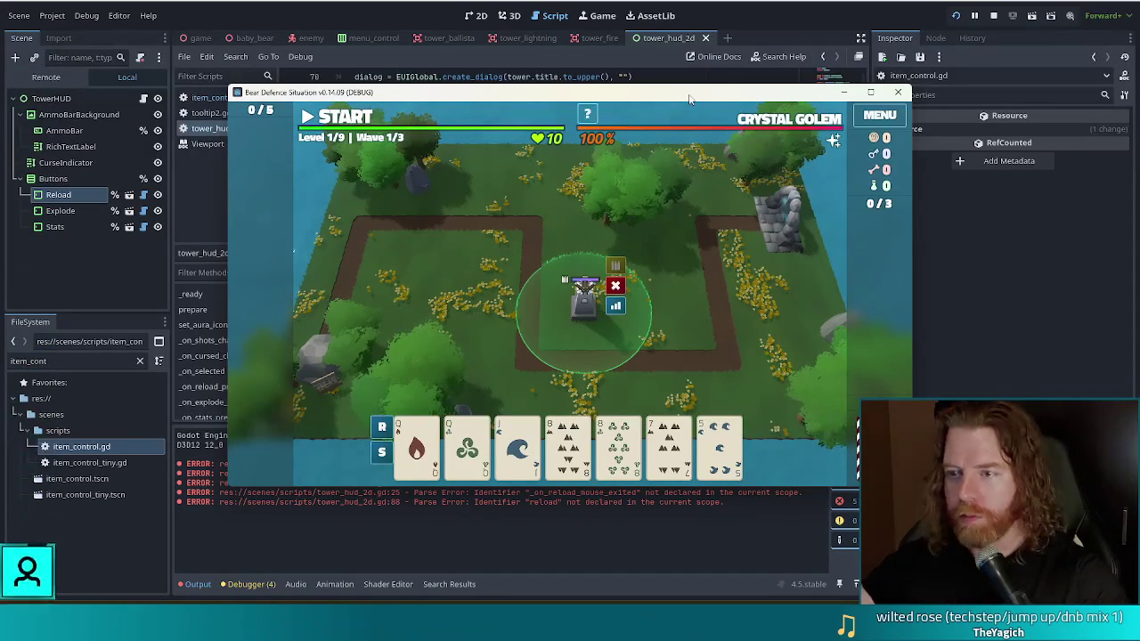
key("grave")
type("test_kit")
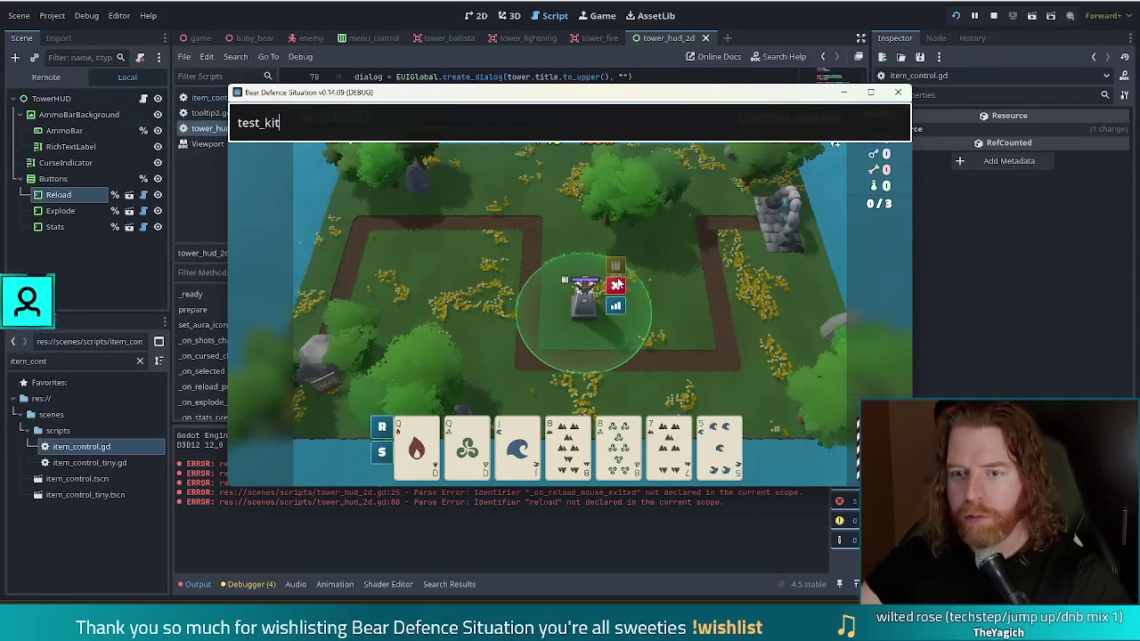
key("Return")
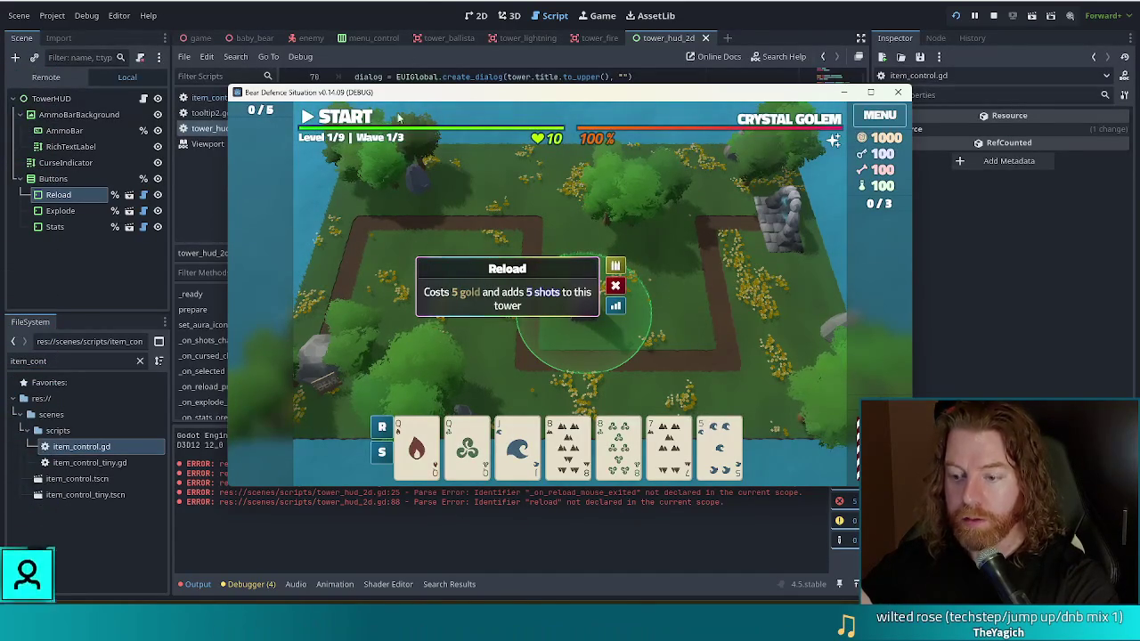
Recheck the tooltip in the game, then close it and scroll the script up to _ready
key("F8")
left_click(514, 378)
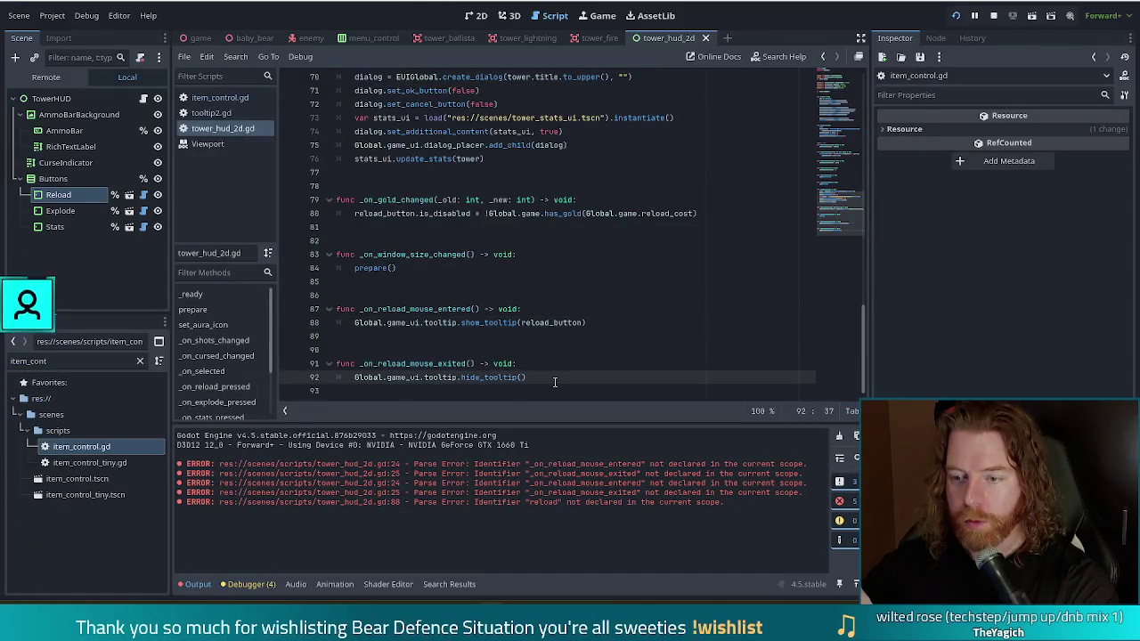
key("F5")
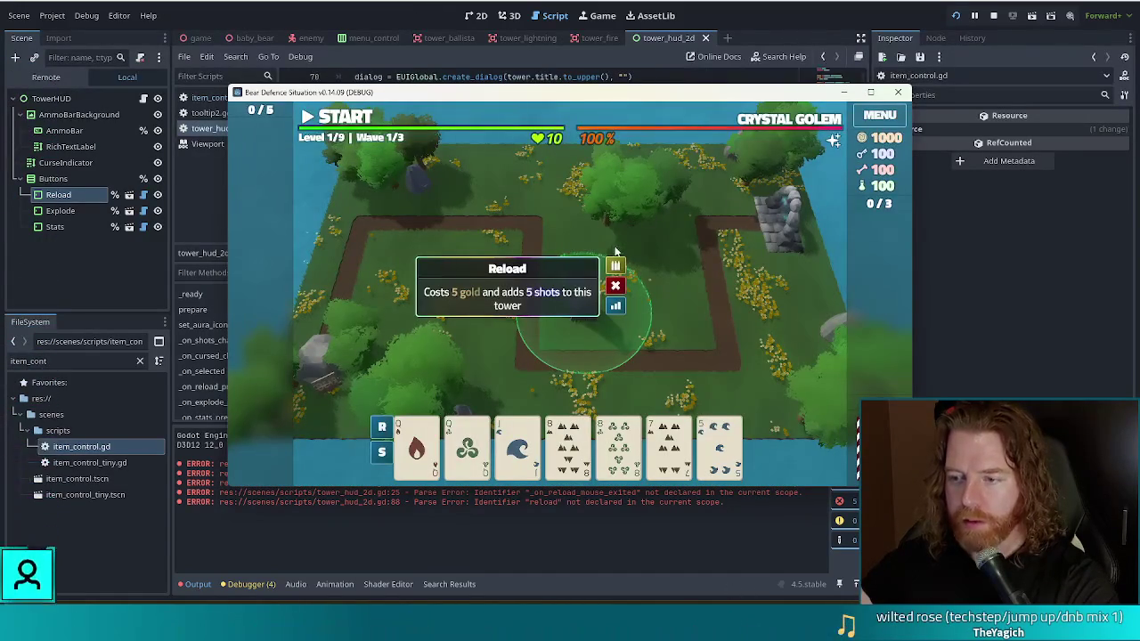
key("F8")
left_click_drag(850, 213, 853, 119)
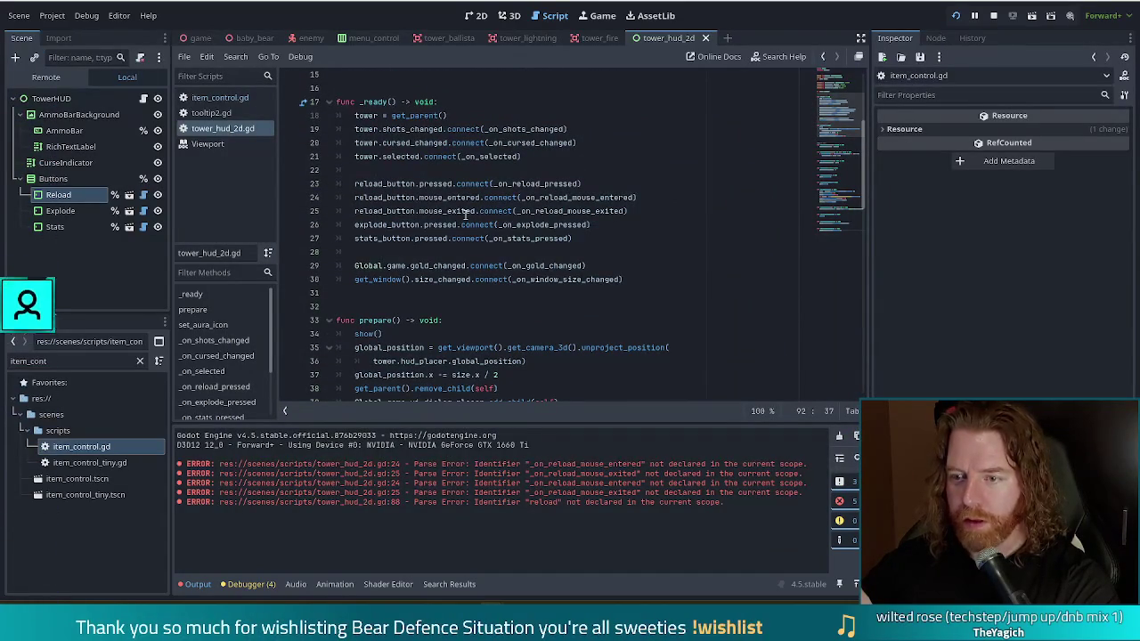
Look up the mouse_exited signal in the Control docs, then return to tower_hud_2d.gd's reload hover handlers
mouse_move(463, 214)
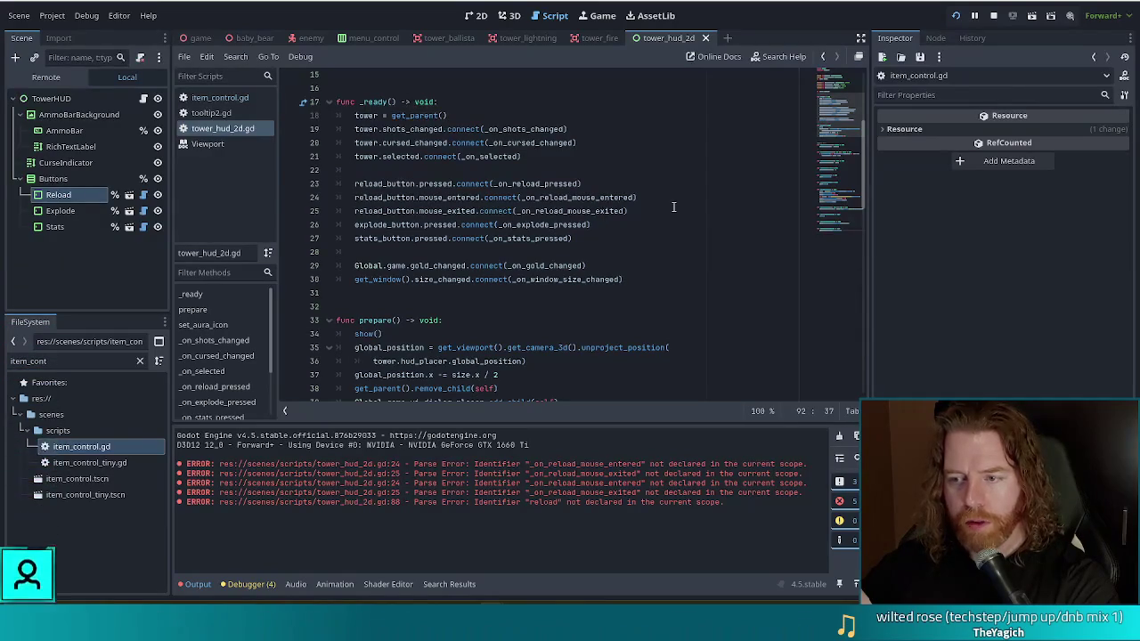
mouse_move(612, 210)
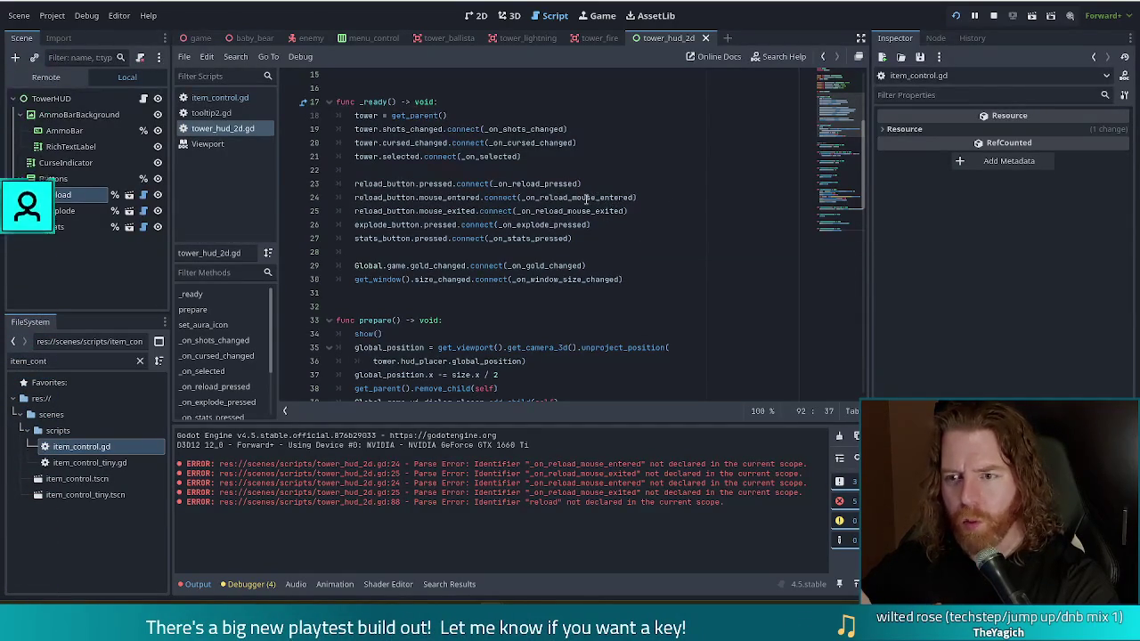
double_click(447, 211)
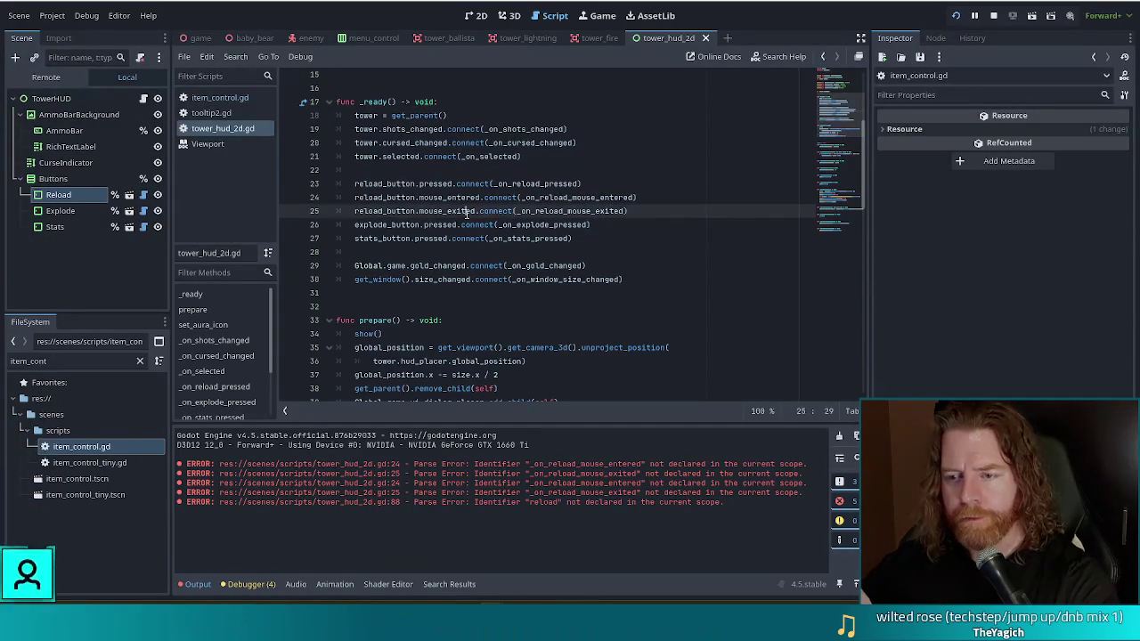
key("alt+F1")
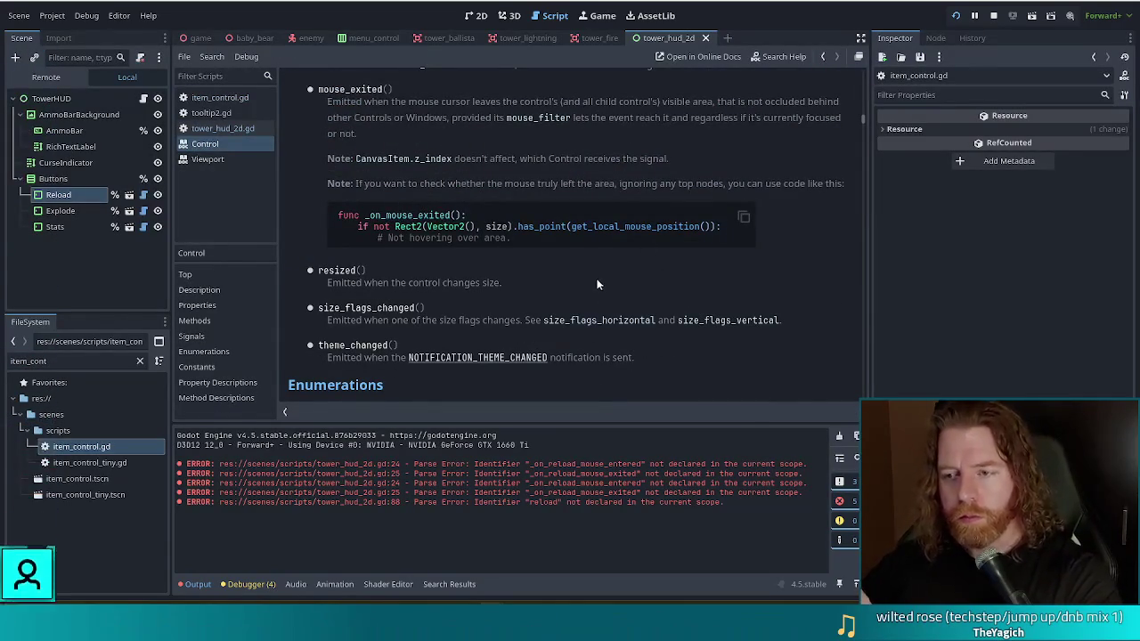
key("alt+Left")
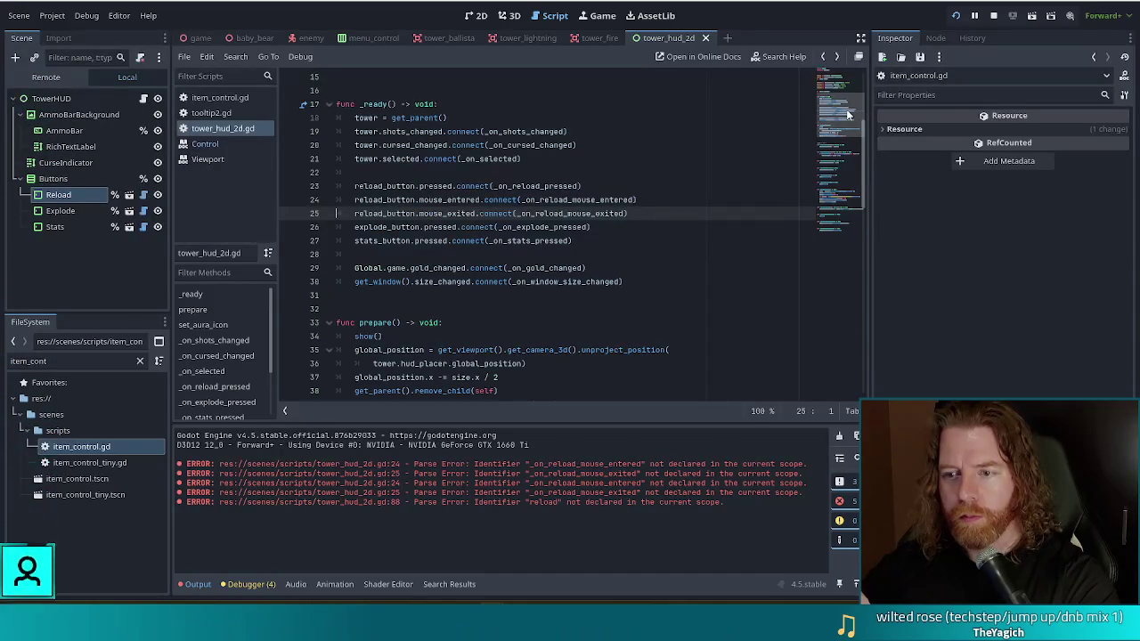
left_click(845, 300)
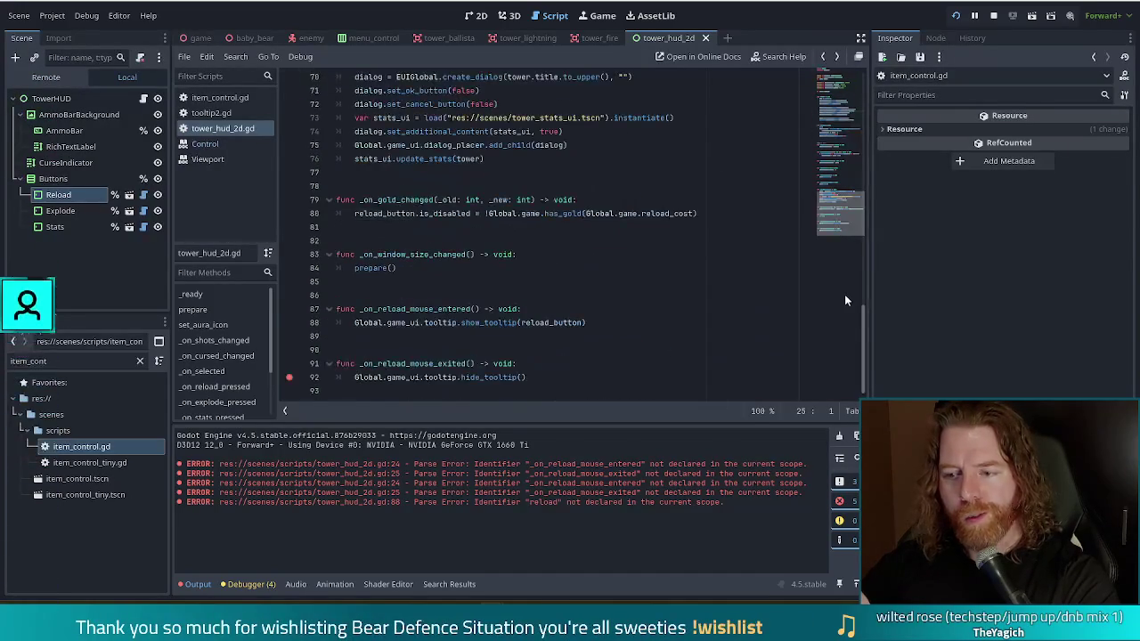
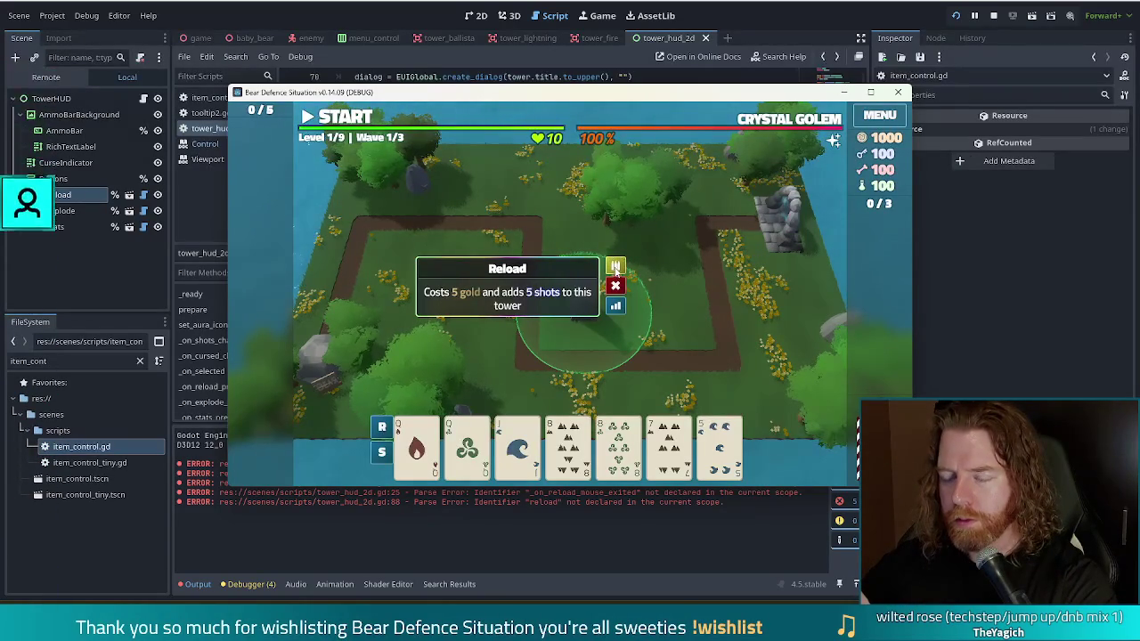
Stop the game and re-enter mouse_exited on line 25 using autocomplete
key("F8")
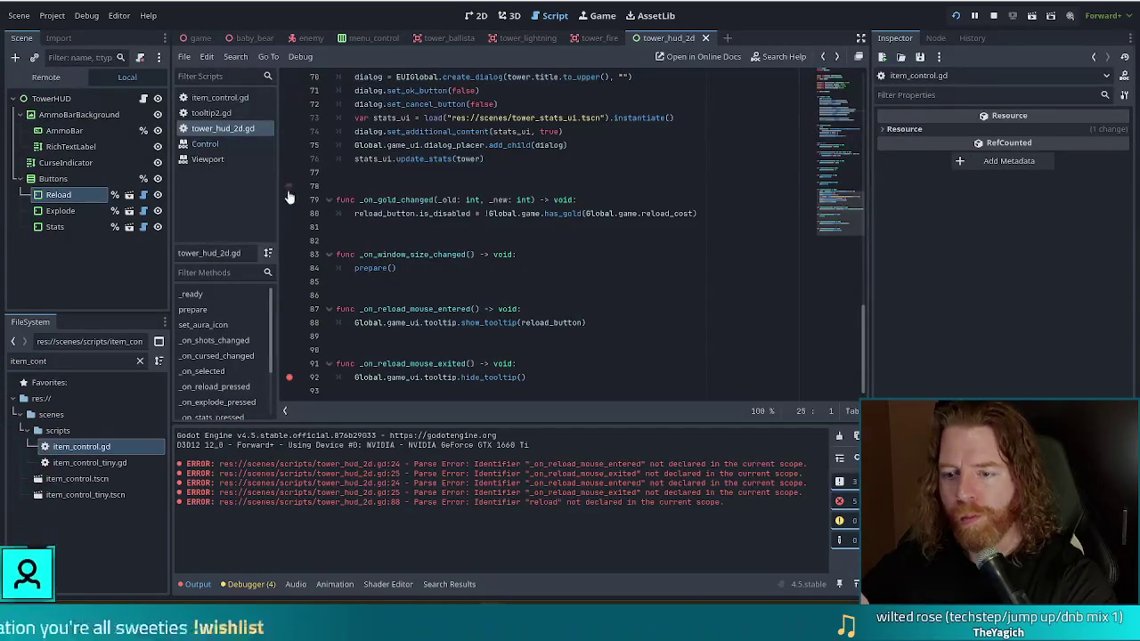
left_click(864, 110)
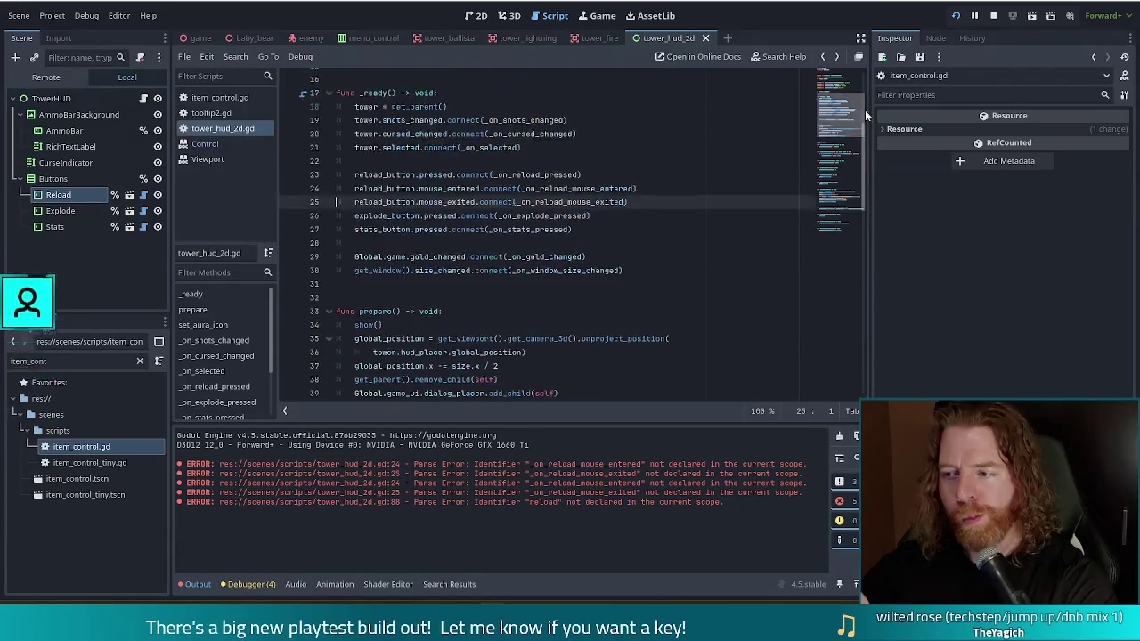
double_click(448, 201)
key("BackSpace")
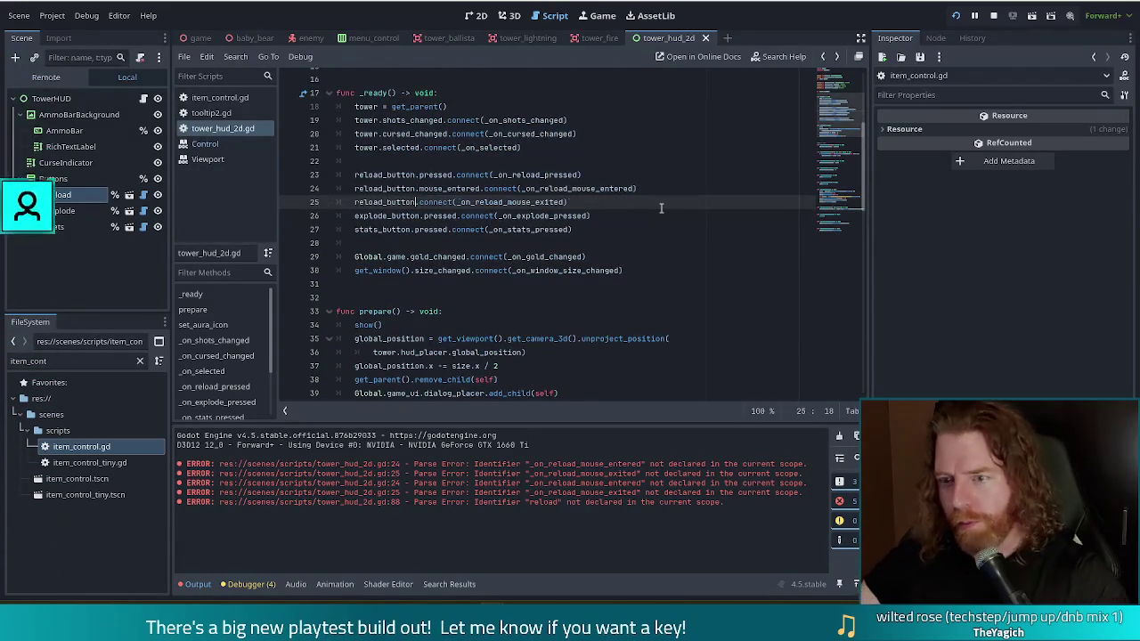
type(".mou")
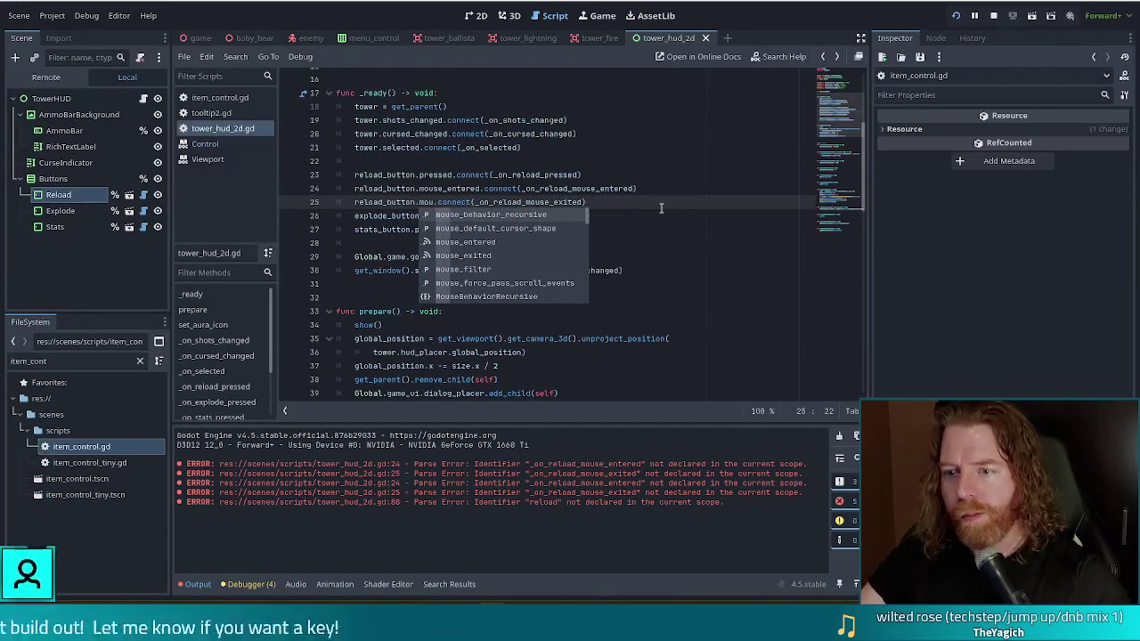
key("Down")
key("Down")
key("Return")
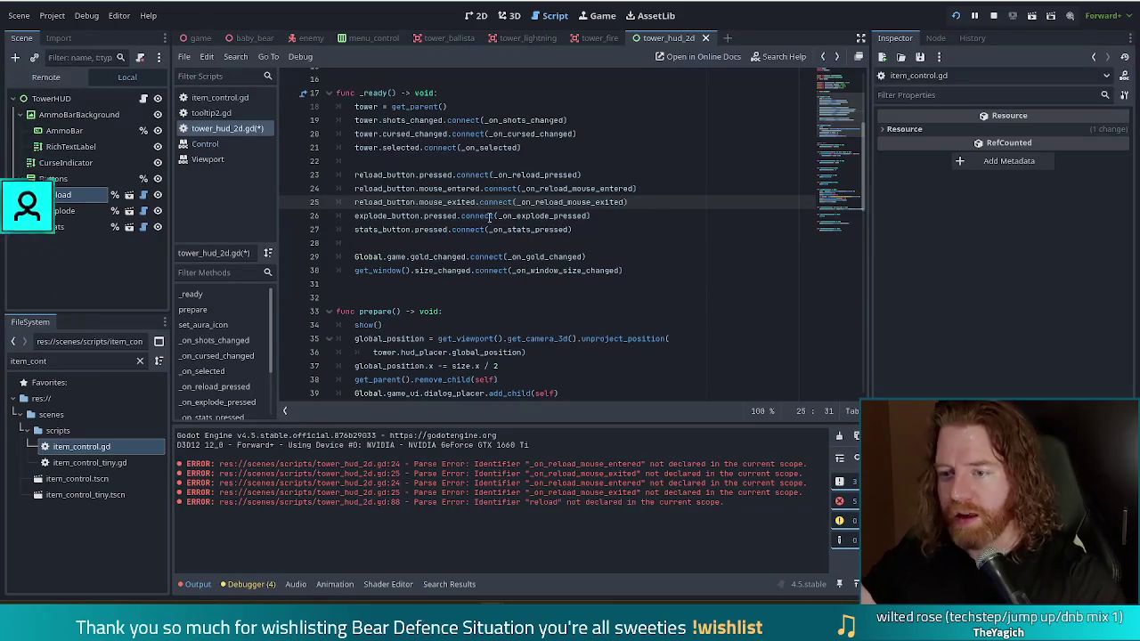
Check the _on_reload_mouse_exited handler and its hide_tooltip call, then run the project
left_click(585, 202)
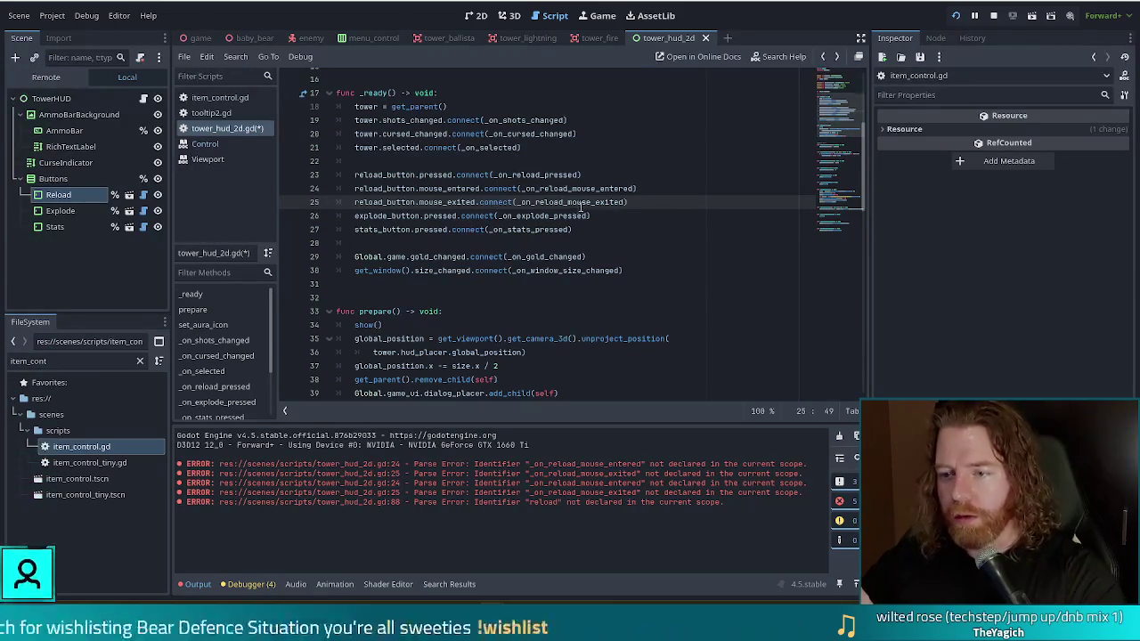
scroll(825, 131, "down", 15)
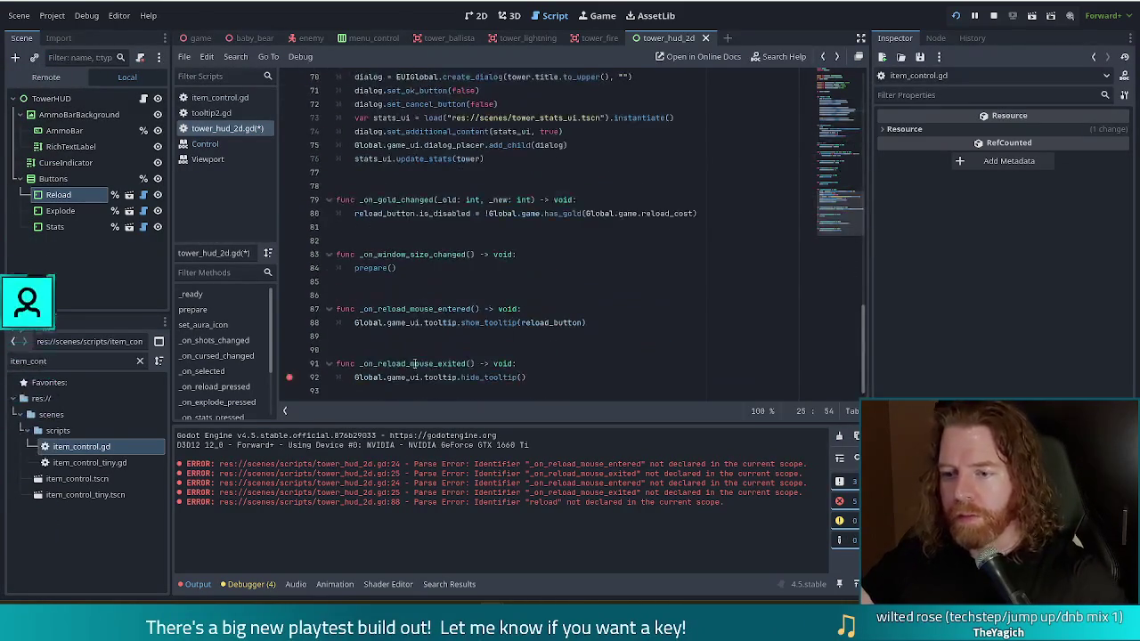
left_click(358, 377)
left_click(485, 376)
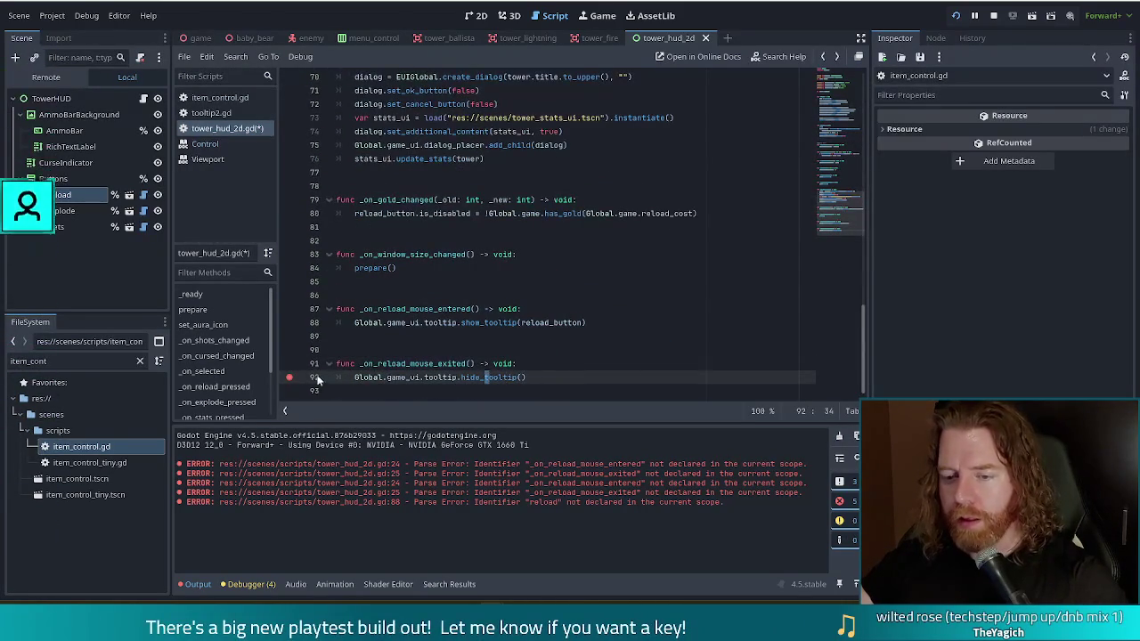
left_click(460, 363)
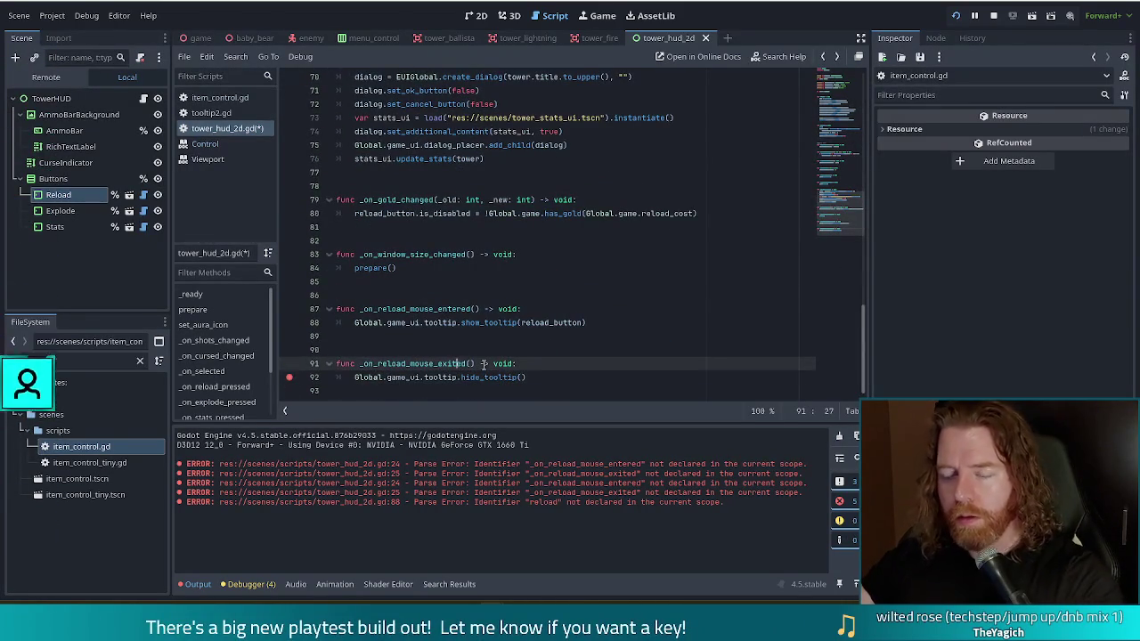
left_click(956, 17)
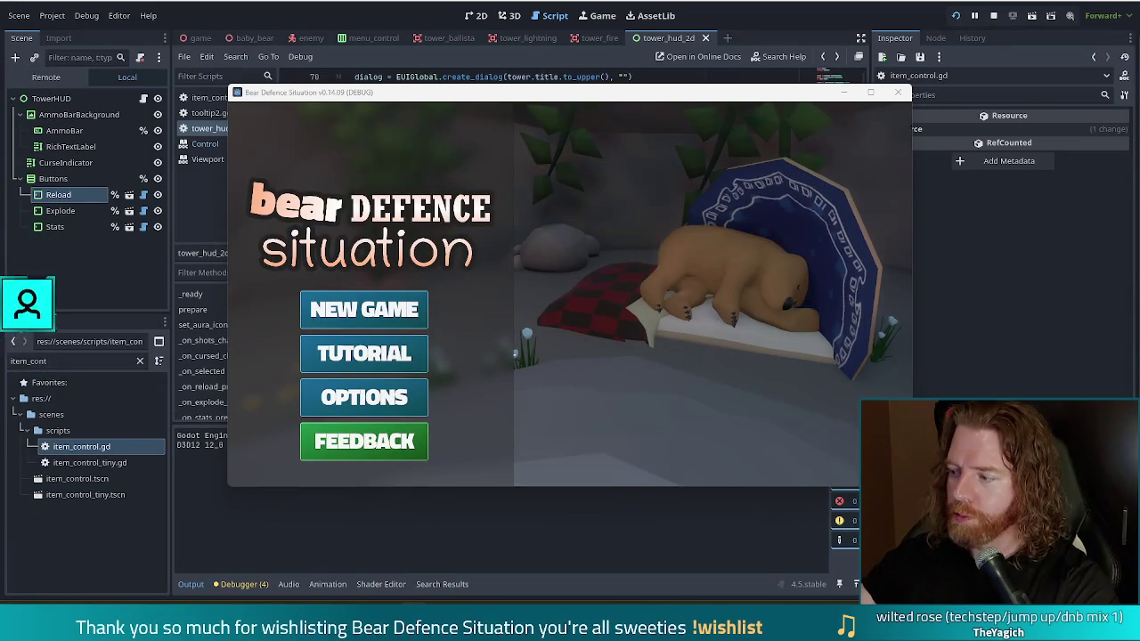
Start a new game and build a Ballista tower on the map
left_click(419, 309)
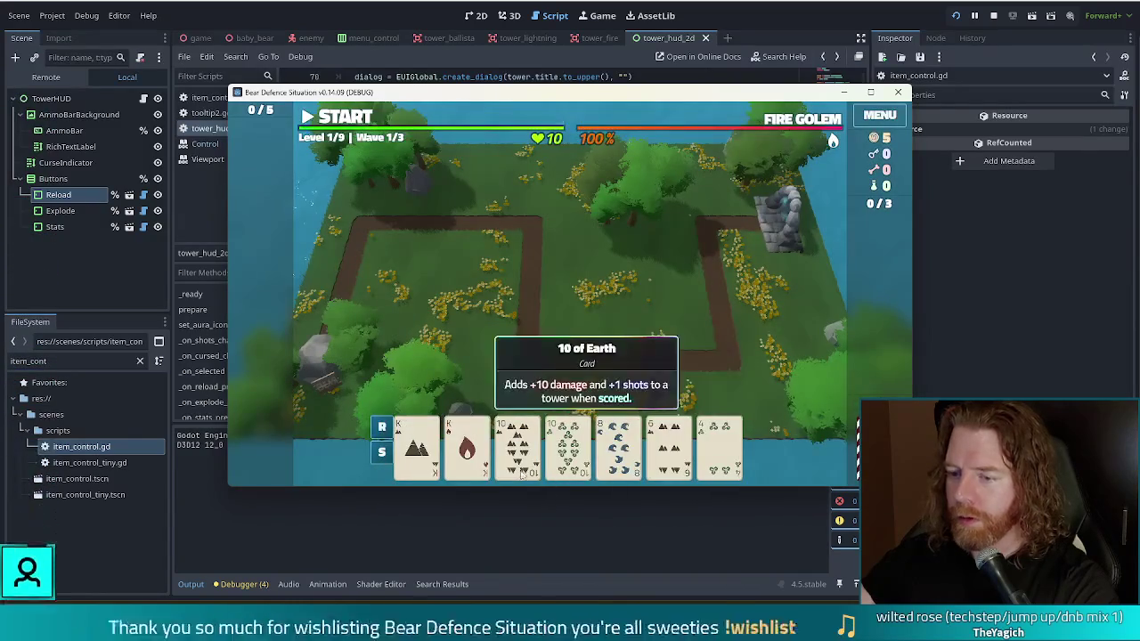
left_click(573, 302)
left_click(574, 317)
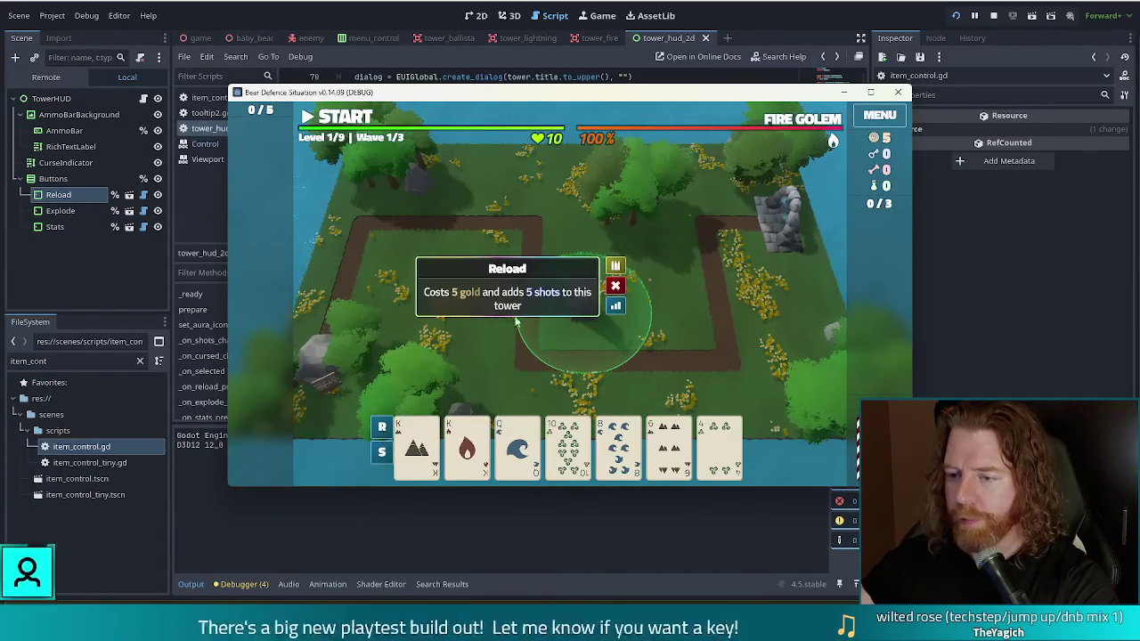
Select the Queen of Water card for building, toggling the Ballista build dialog
left_click(530, 439)
left_click(525, 452)
left_click(526, 453)
left_click(525, 452)
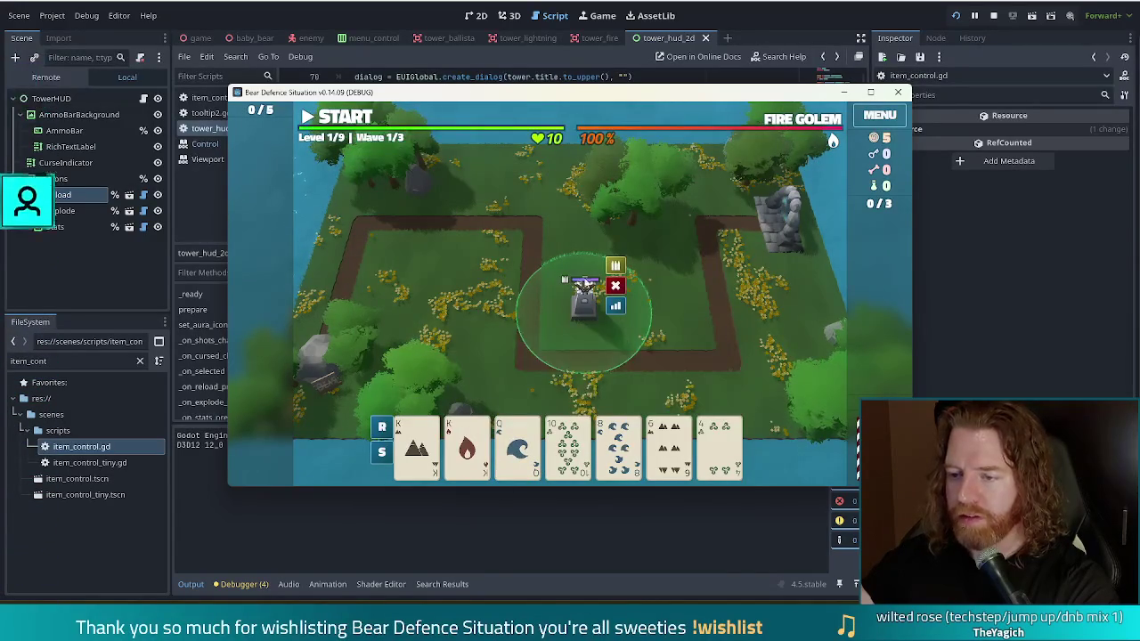
left_click(517, 445)
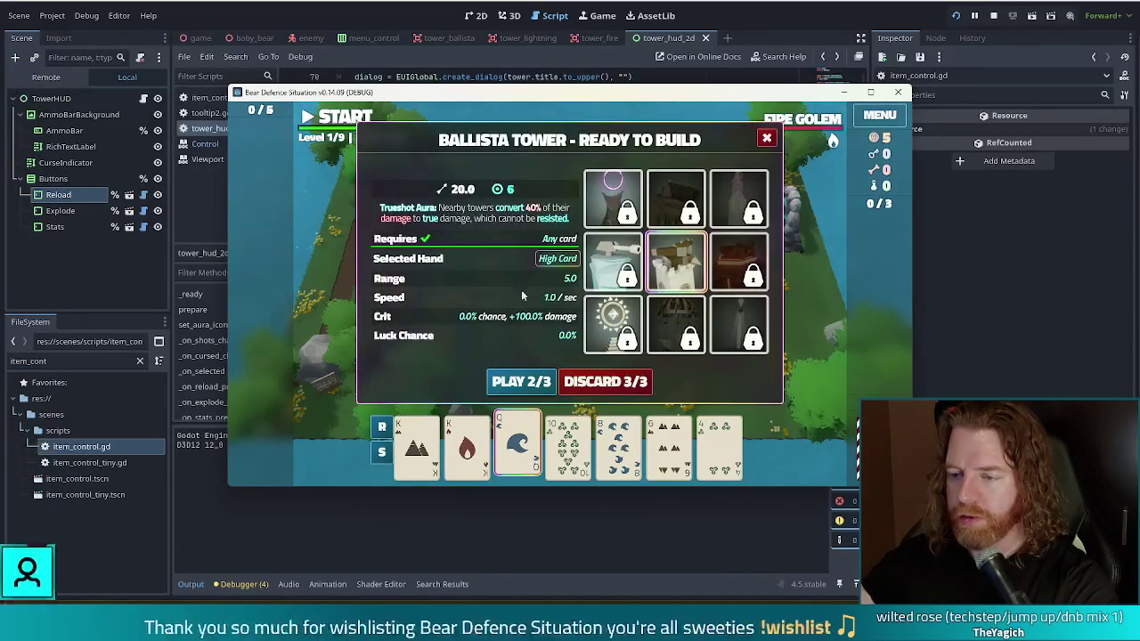
left_click(534, 459)
left_click(534, 458)
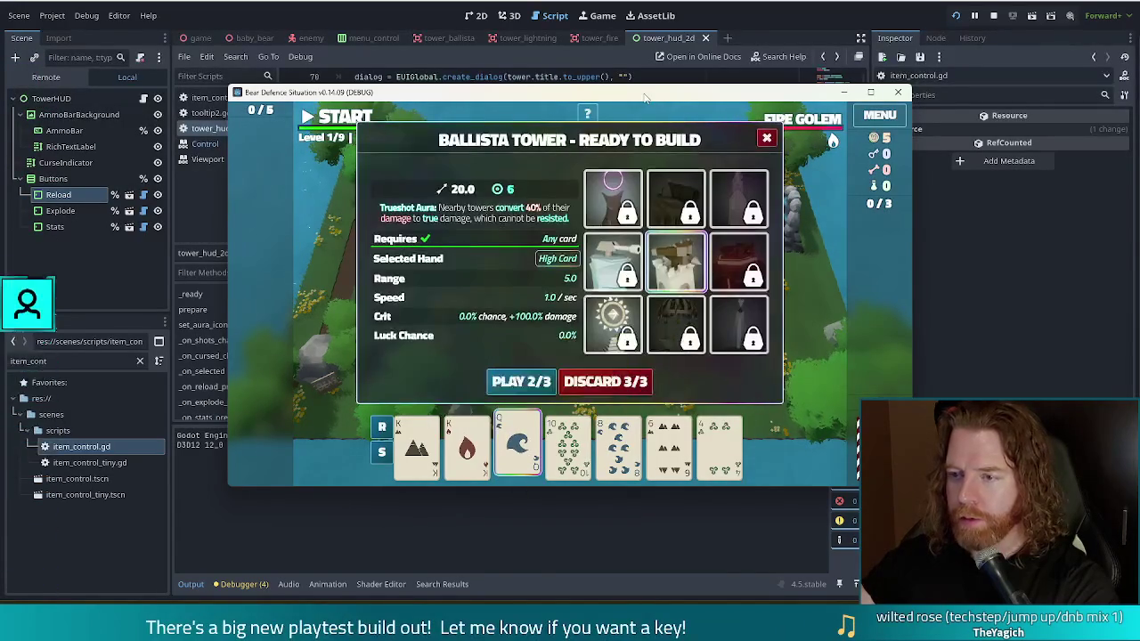
double_click(645, 98)
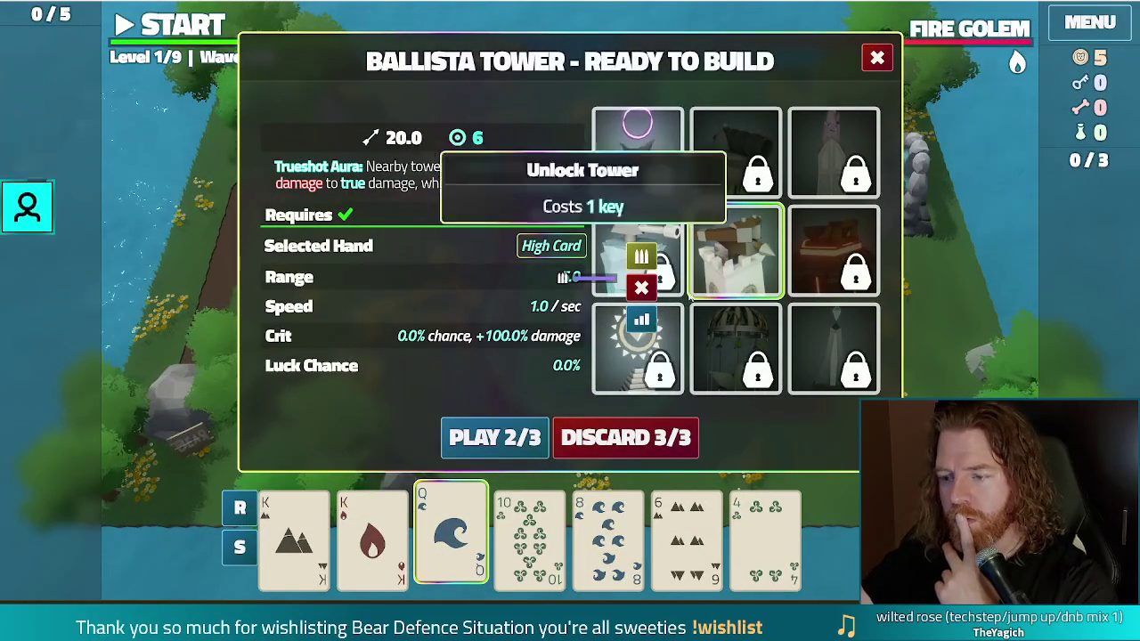
mouse_move(462, 527)
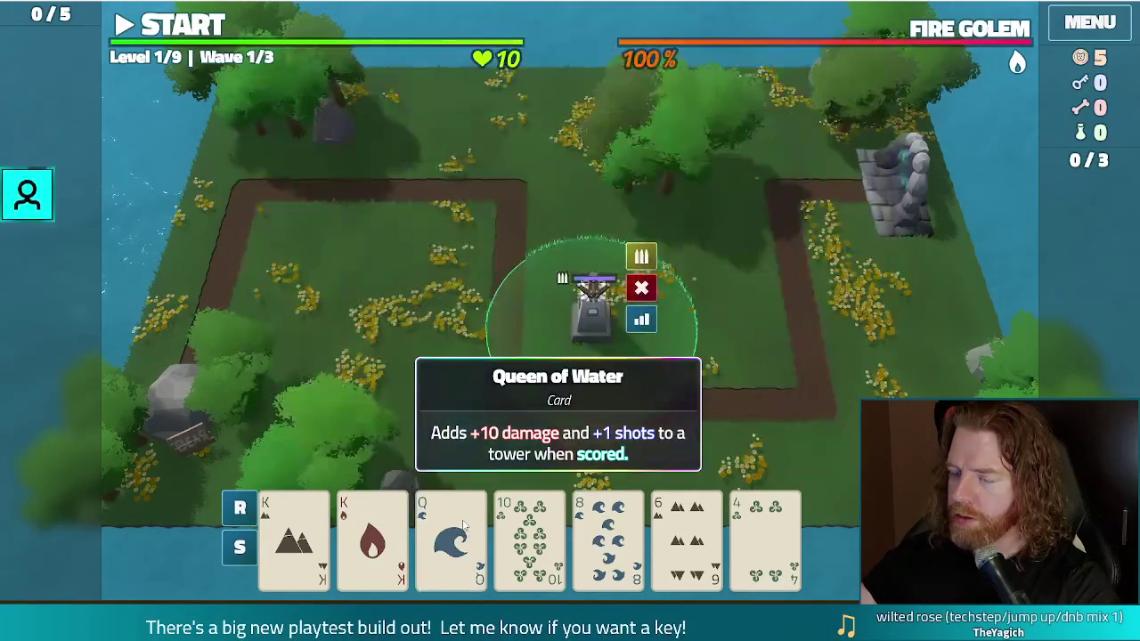
left_click(462, 527)
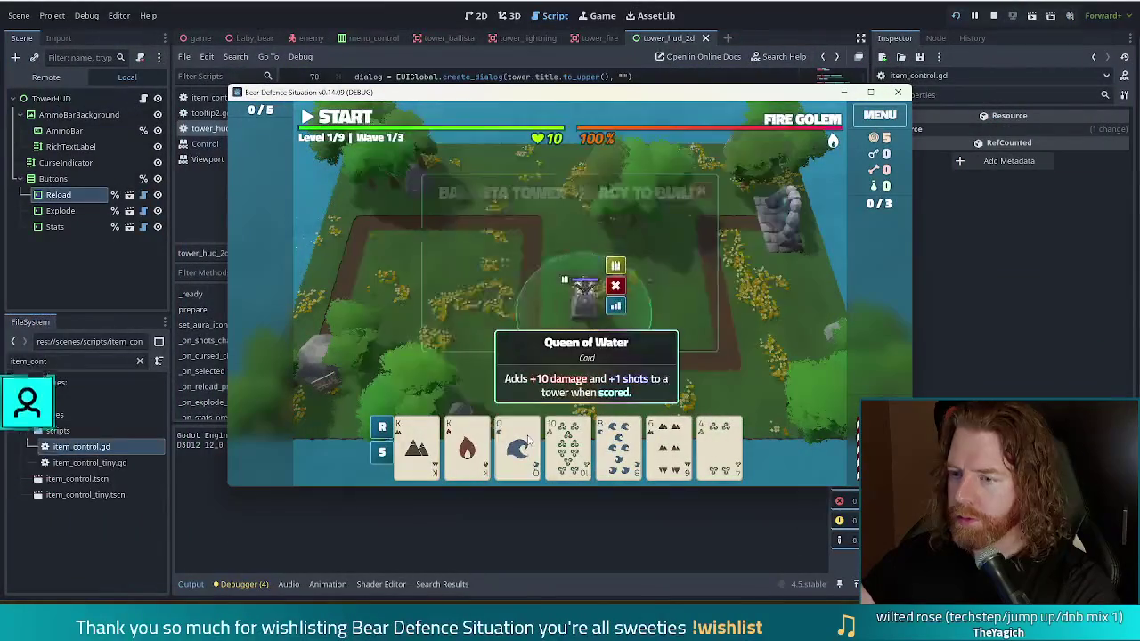
left_click(525, 440)
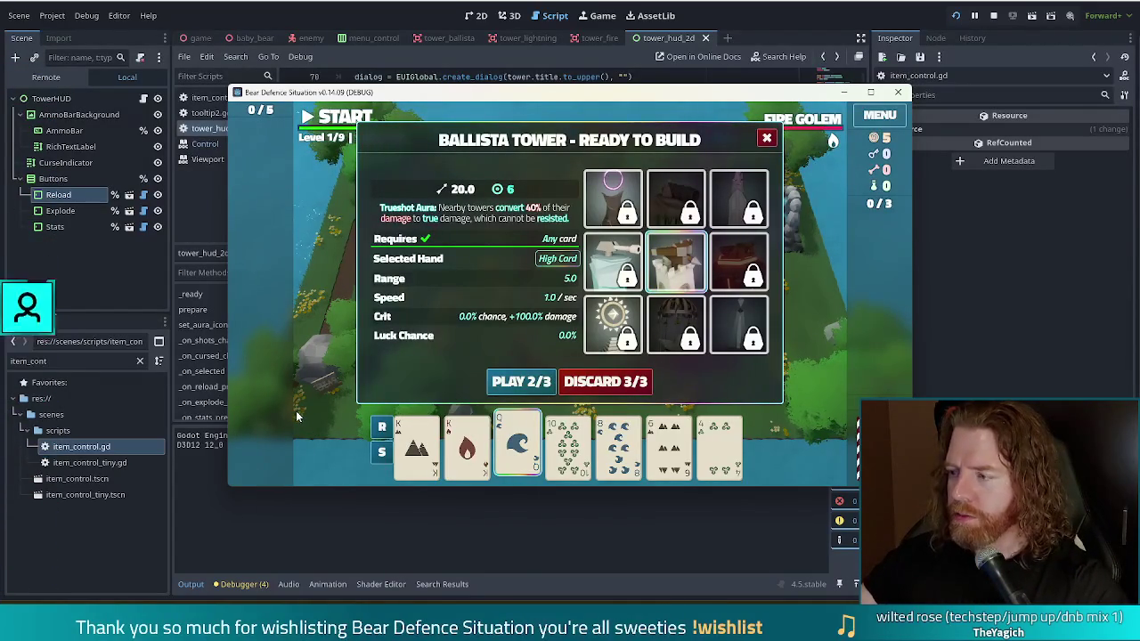
mouse_move(549, 435)
mouse_move(527, 450)
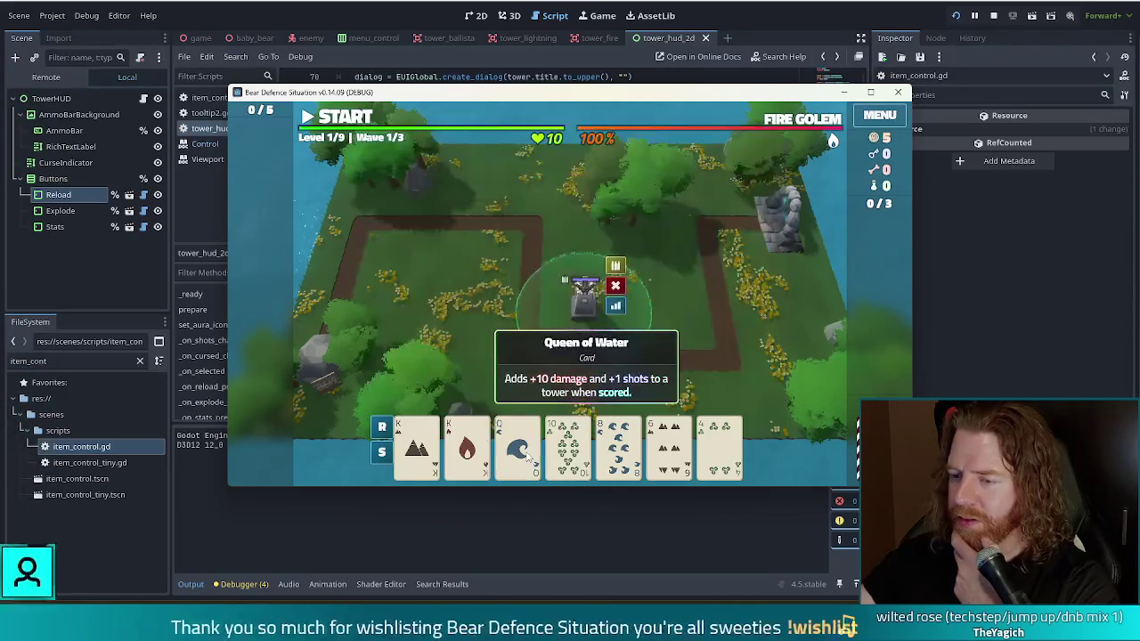
mouse_move(588, 278)
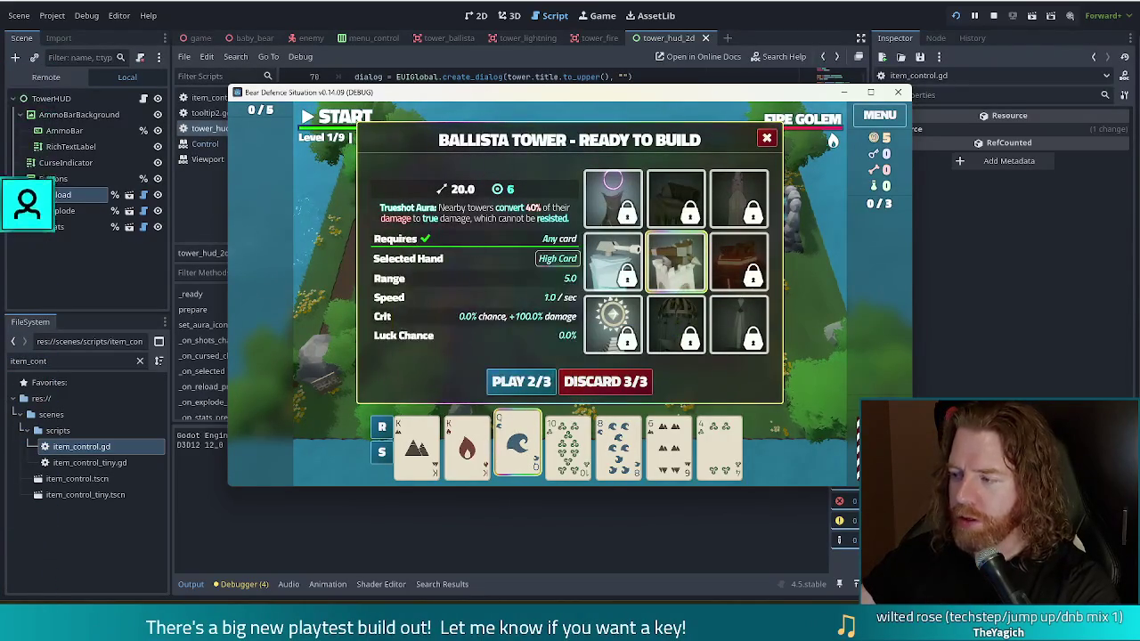
left_click(521, 381)
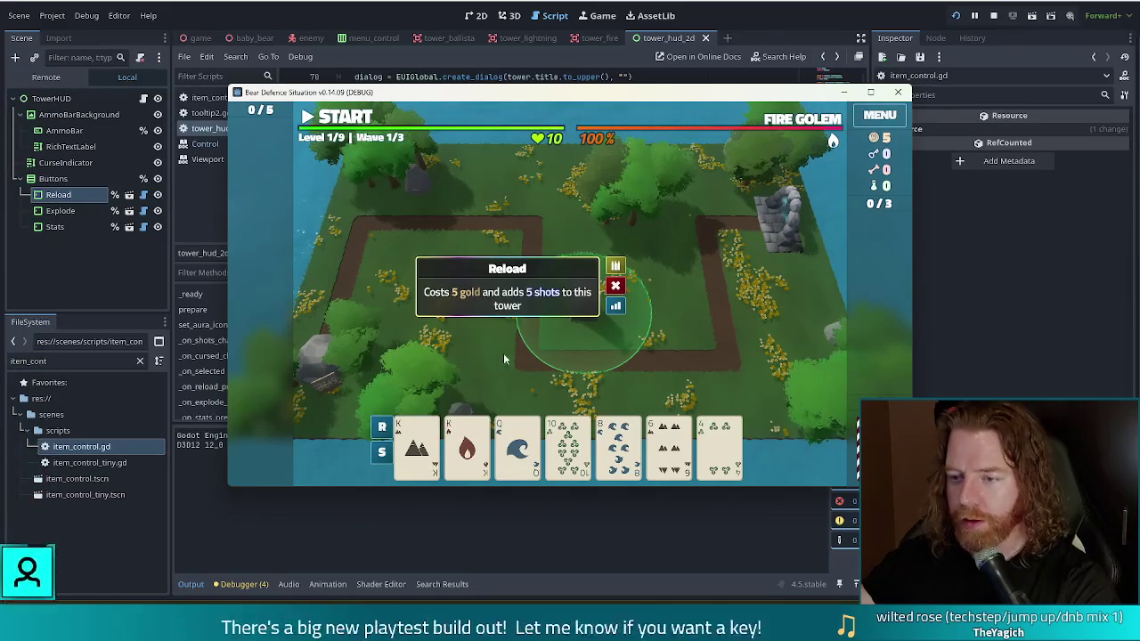
Select the Queen of Water card, reload the tower for 5 gold, and close the build dialog
left_click(517, 445)
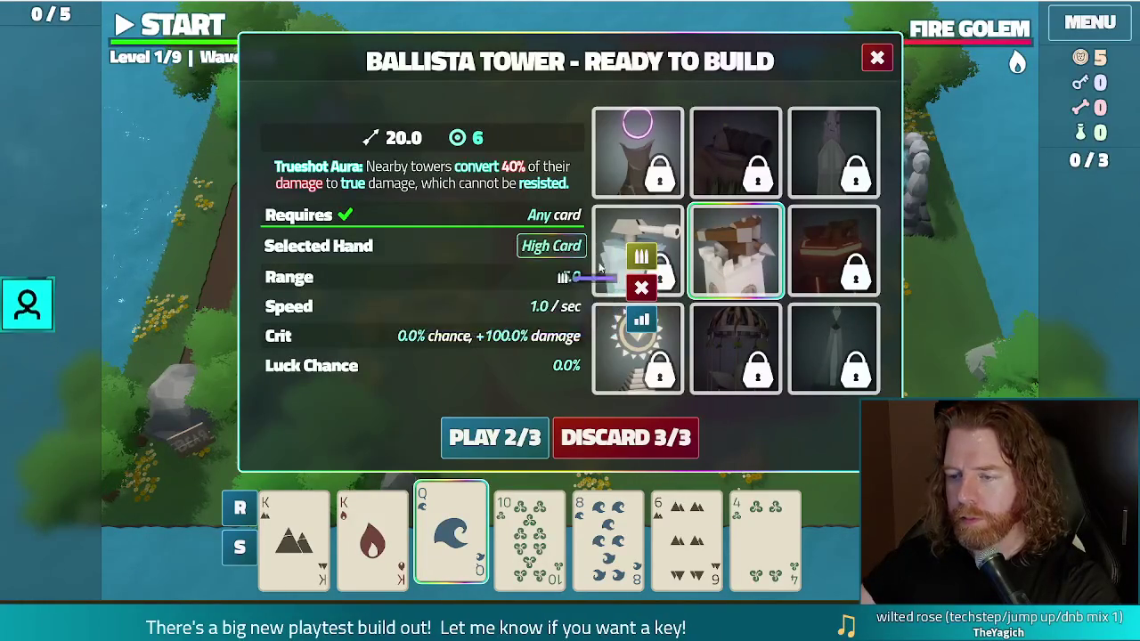
left_click(642, 261)
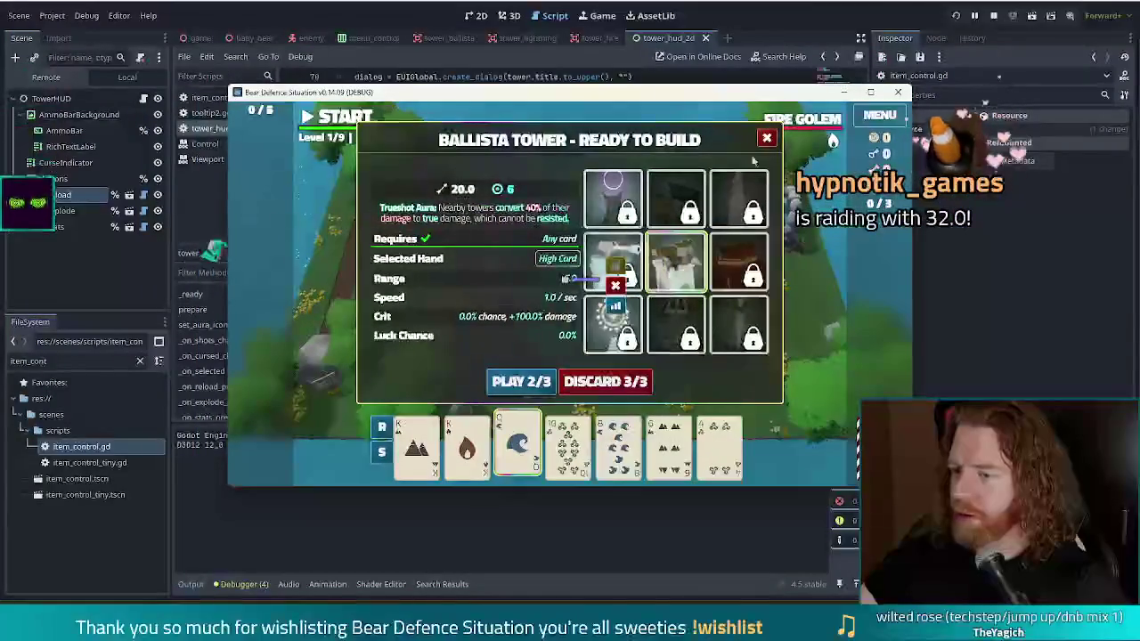
left_click(766, 140)
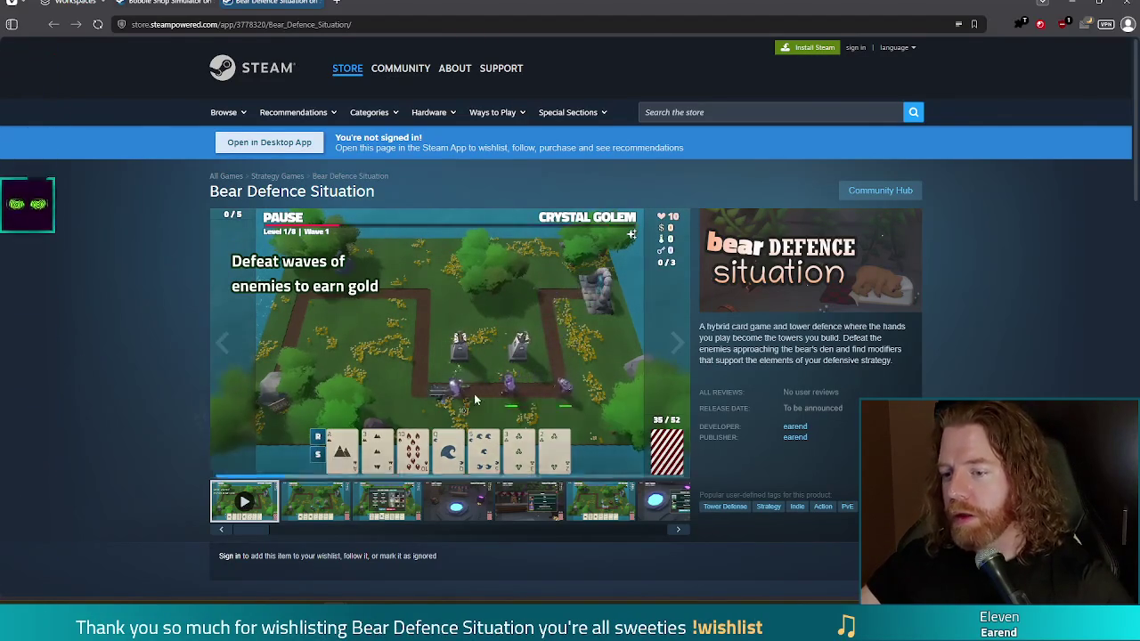
View the Bear Defence Situation Steam page media, then close the browser
mouse_move(626, 436)
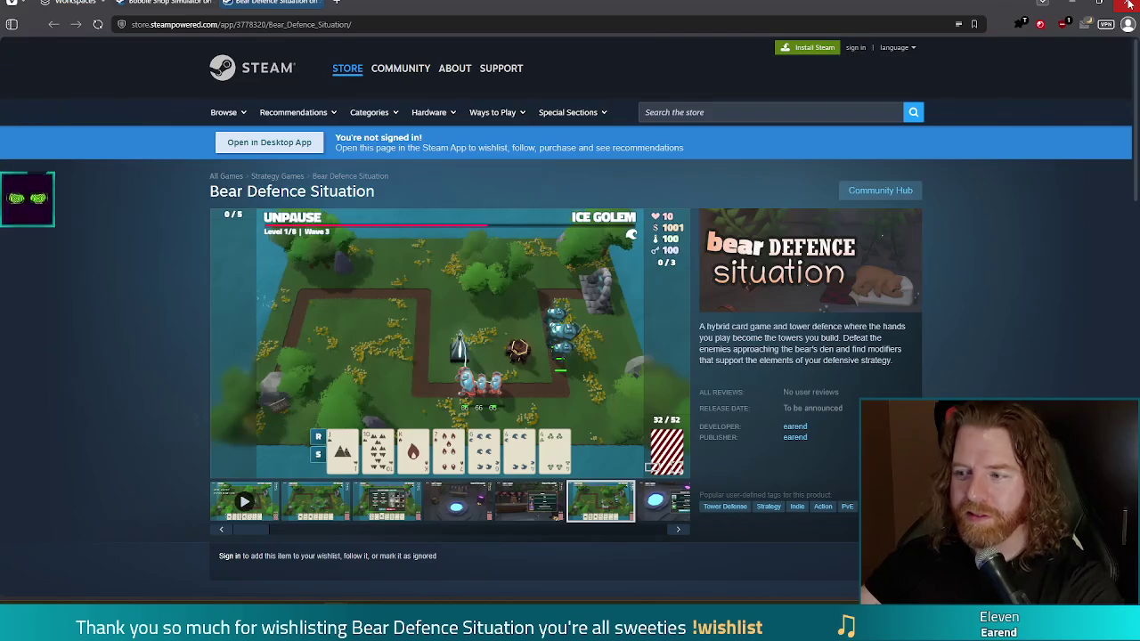
left_click(1128, 4)
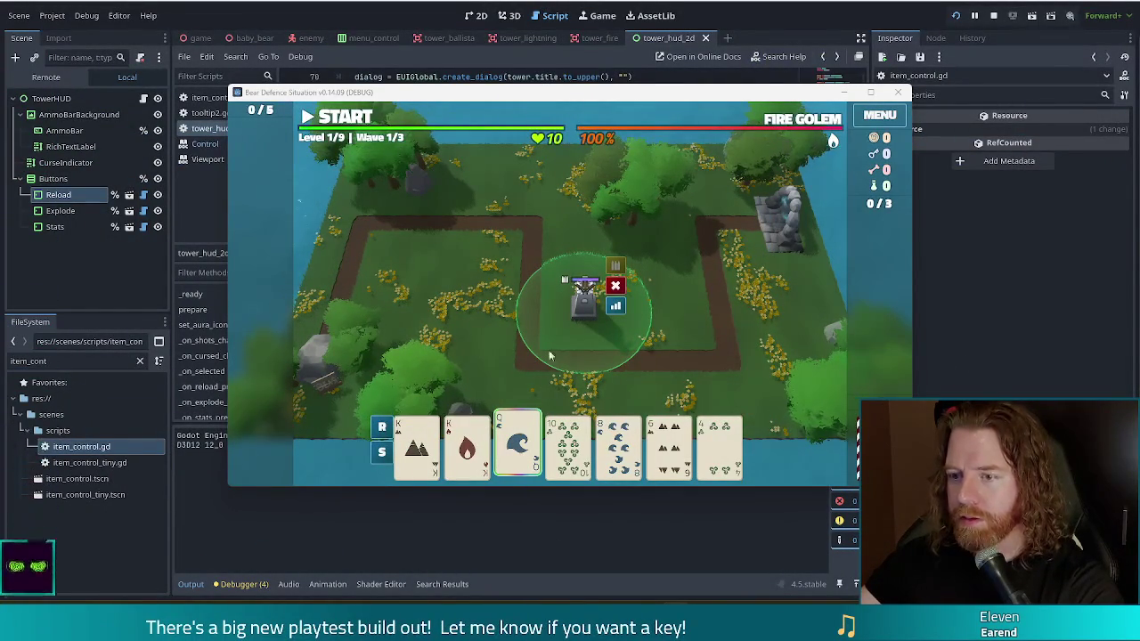
Inspect the Ballista tower's build details and stats
left_click(517, 445)
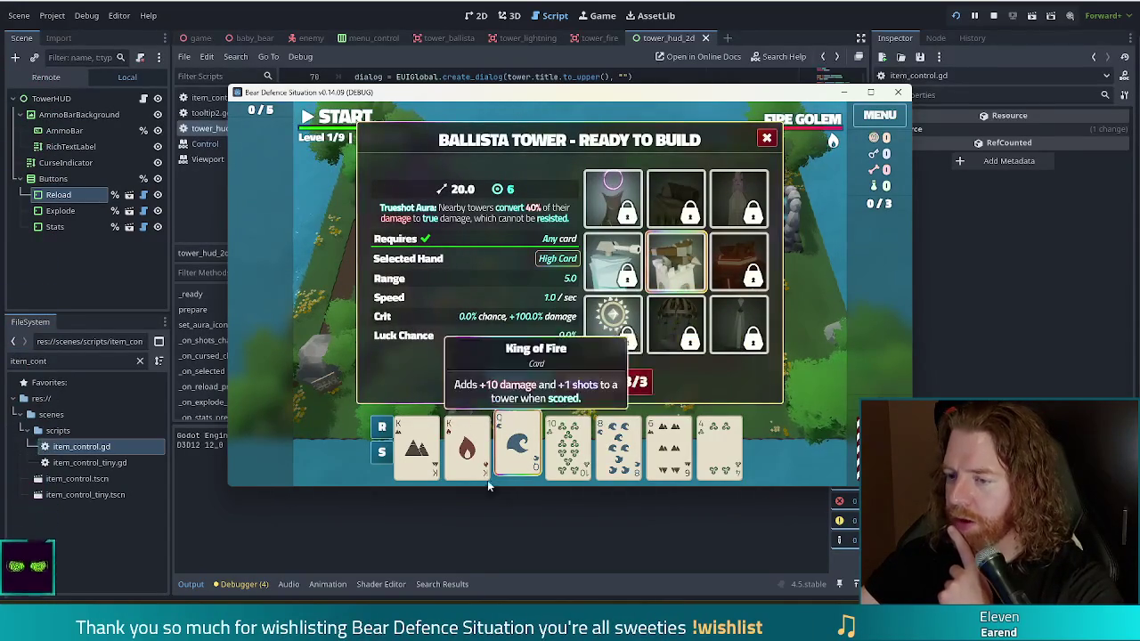
left_click(517, 442)
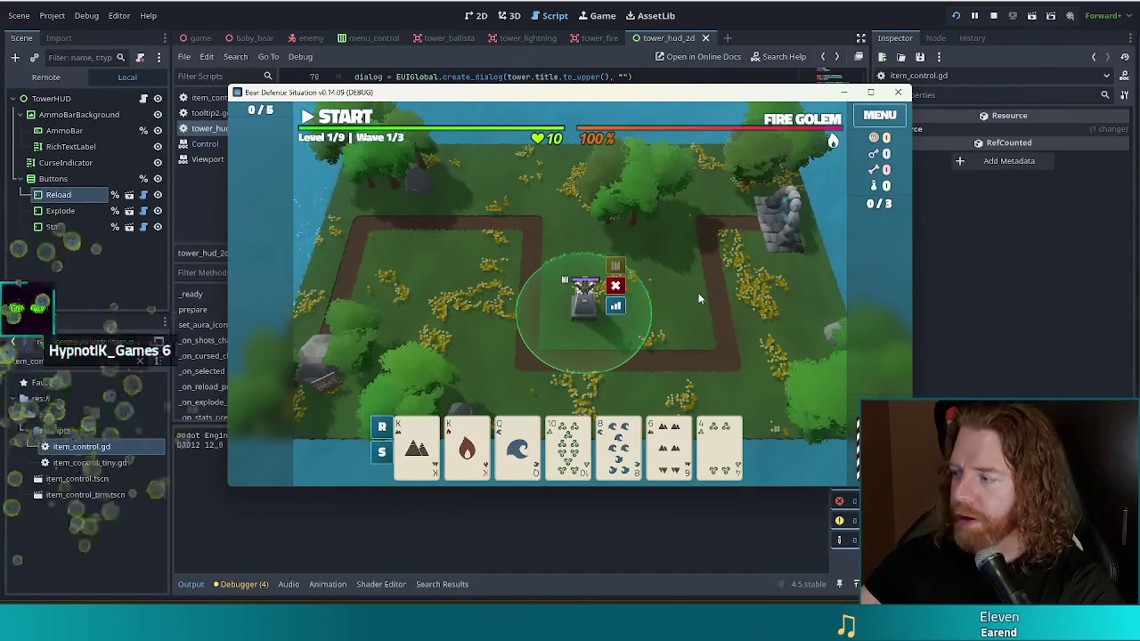
left_click(619, 308)
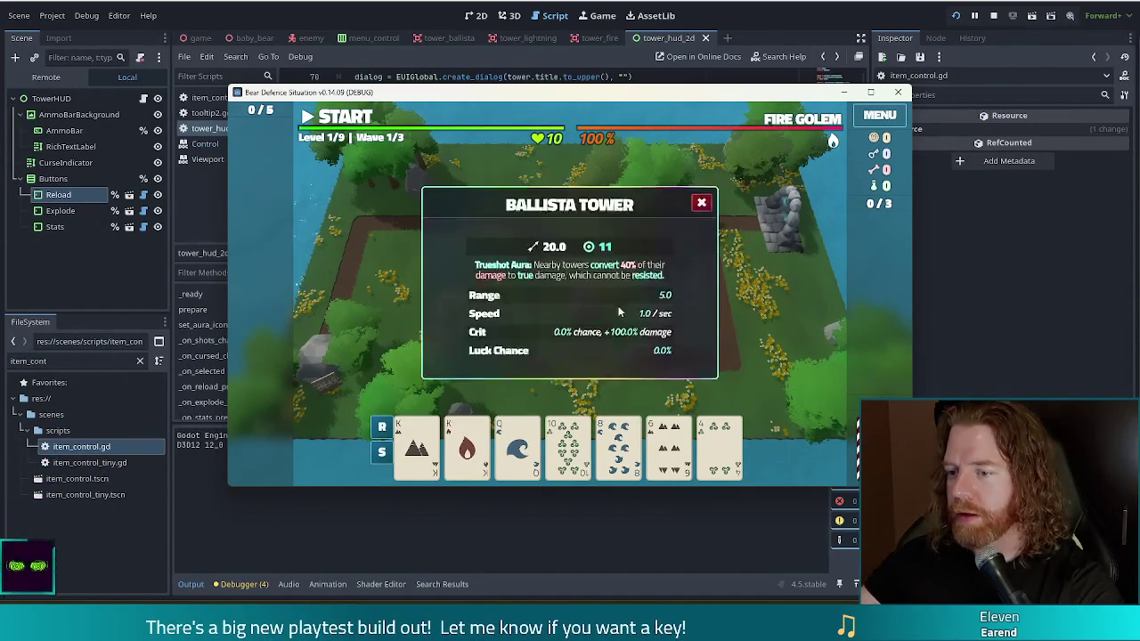
left_click(700, 196)
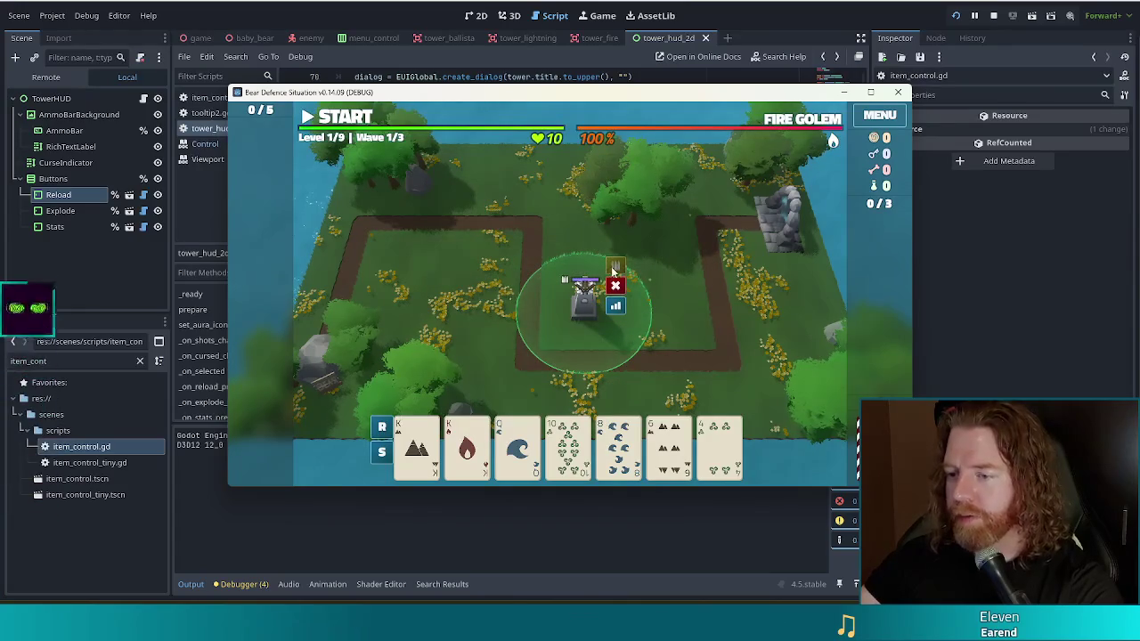
Remove the old tower and play the two King cards to place a ballista inside the path loop
left_click(618, 285)
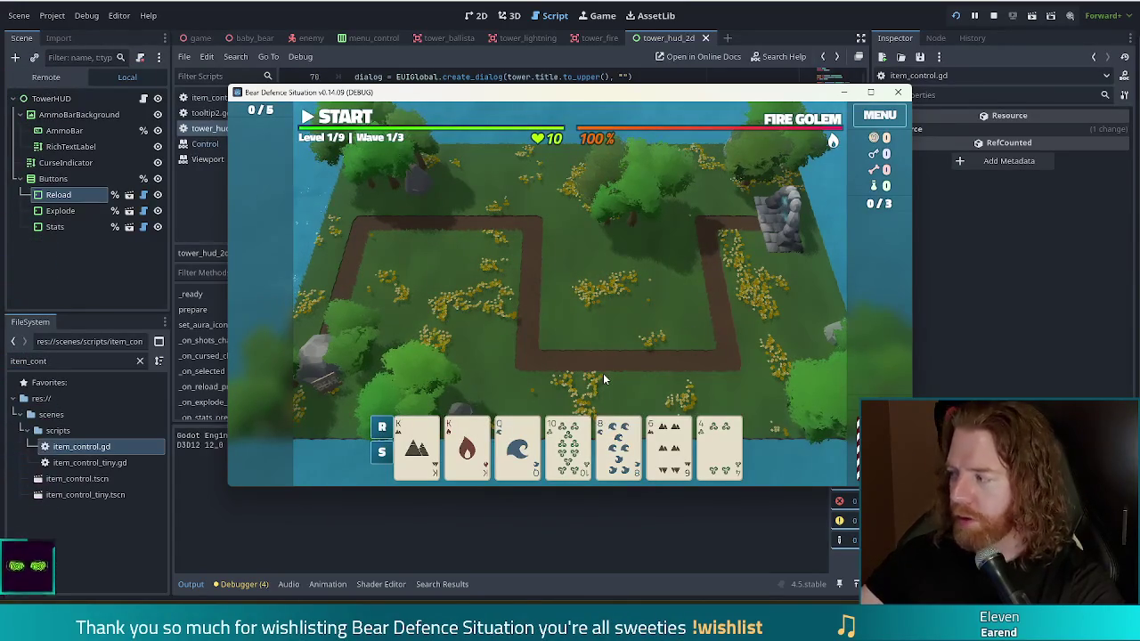
left_click(411, 450)
left_click(521, 381)
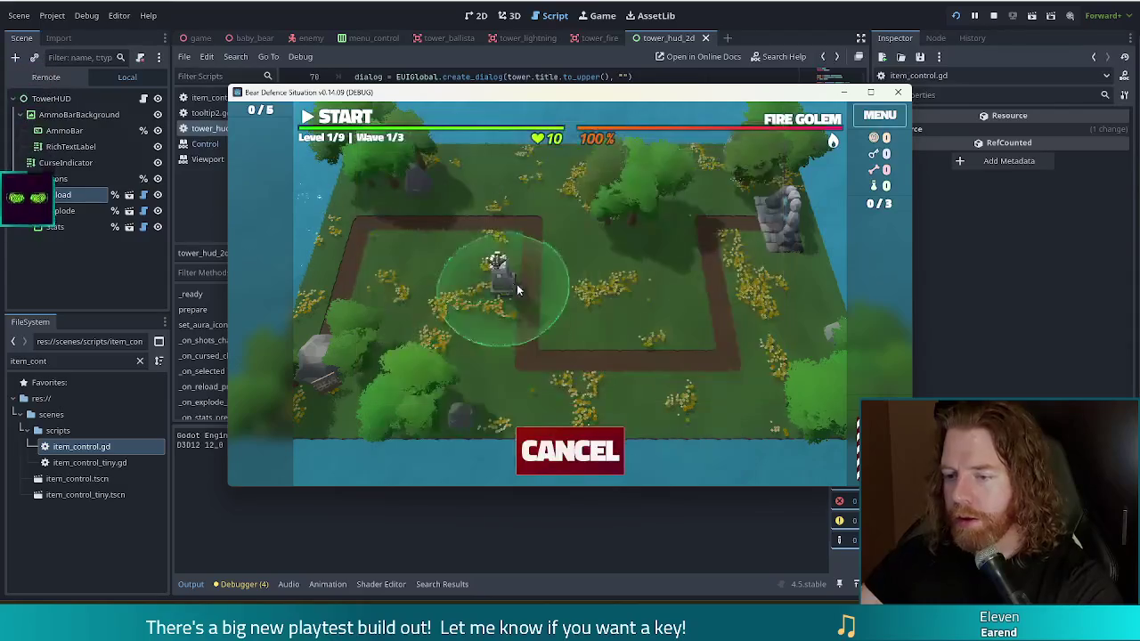
left_click(571, 316)
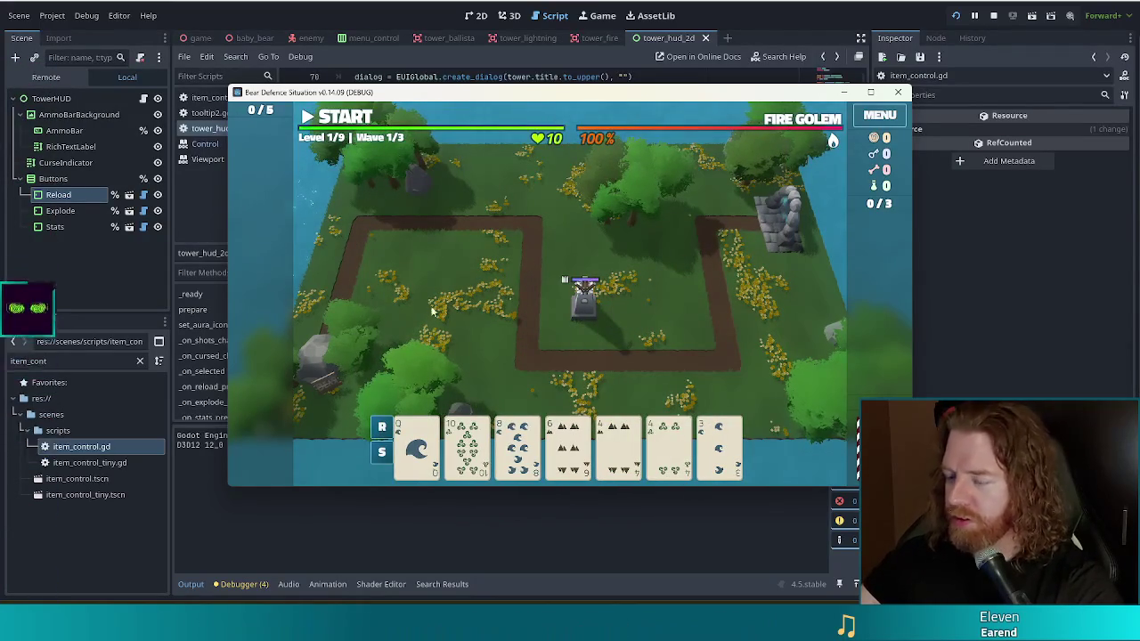
mouse_move(560, 117)
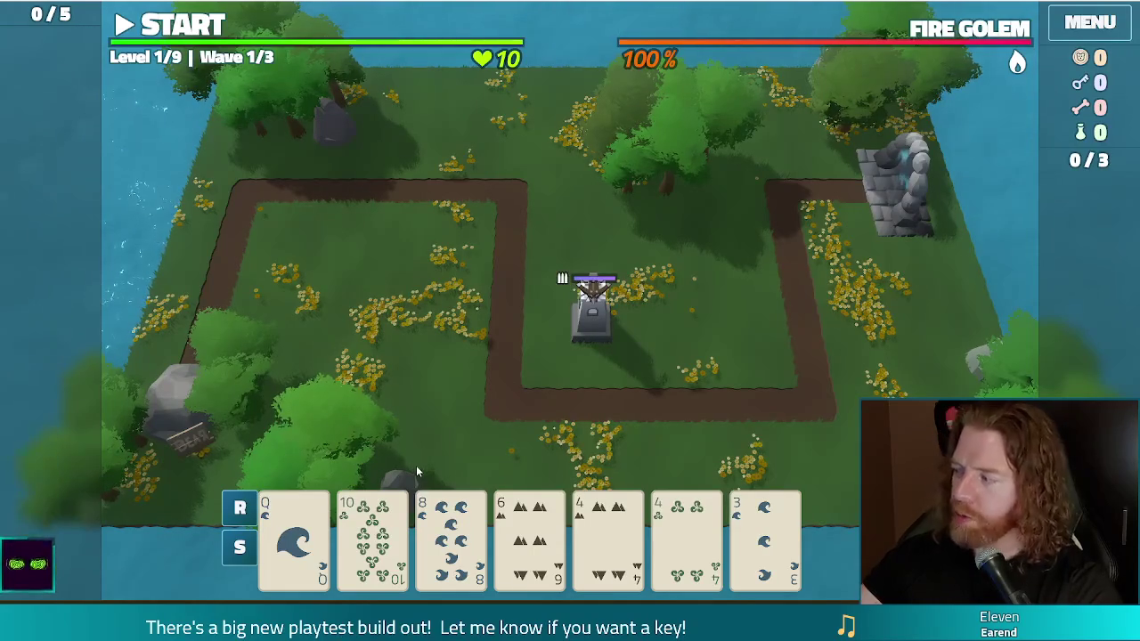
left_click(431, 527)
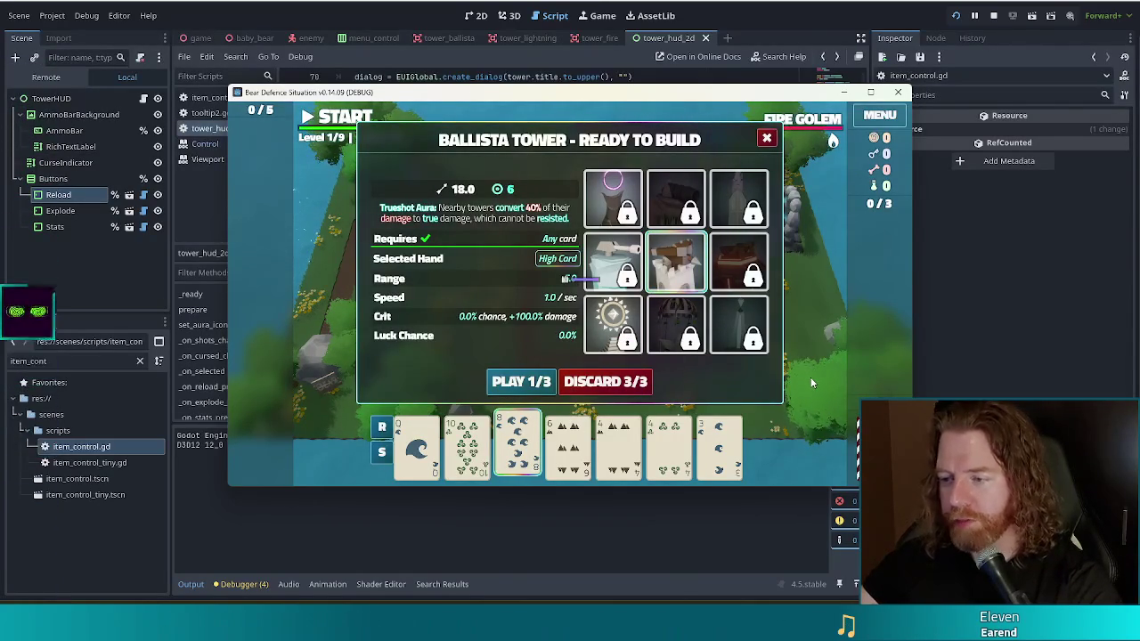
mouse_move(523, 443)
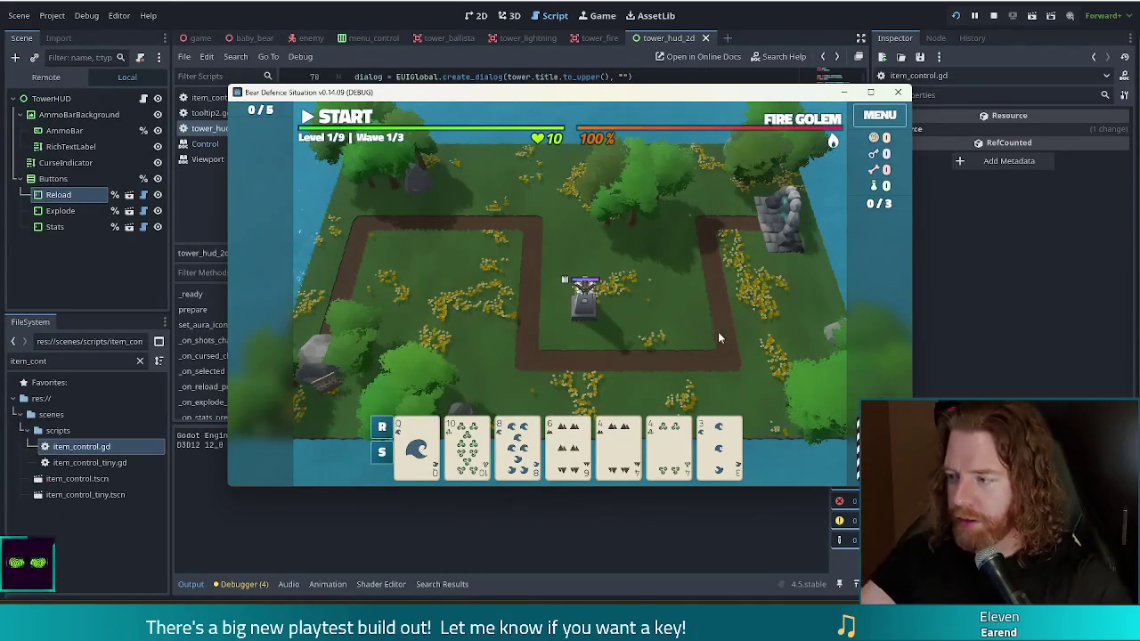
Run tkit in the debug console for 1000 gold and select the ballista tower
key("grave")
type("tkit")
key("Return")
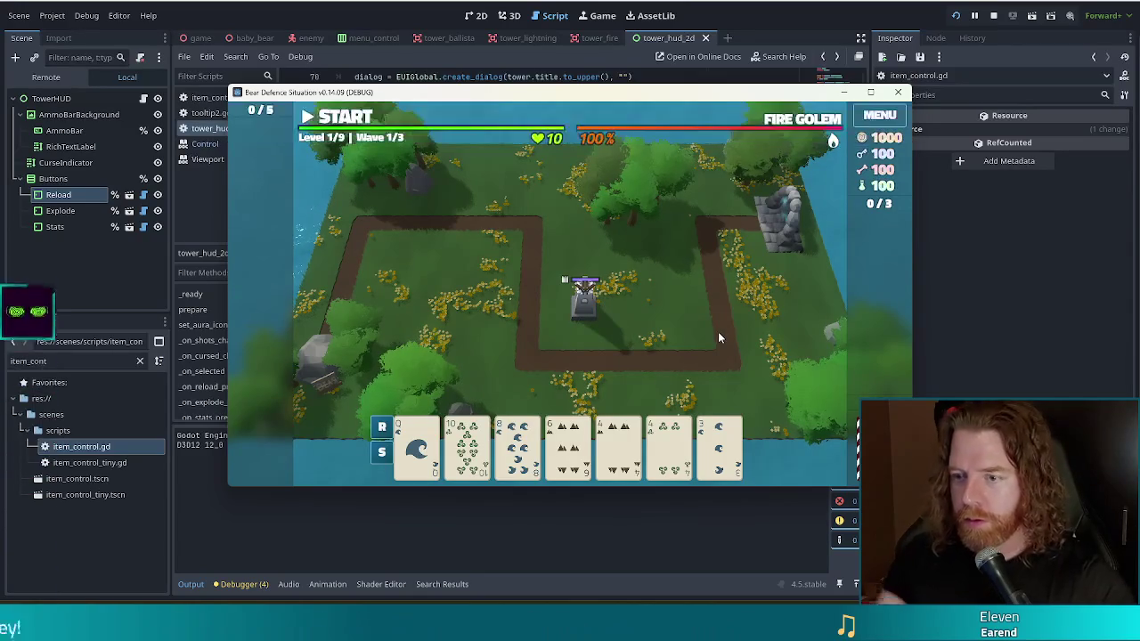
left_click(584, 298)
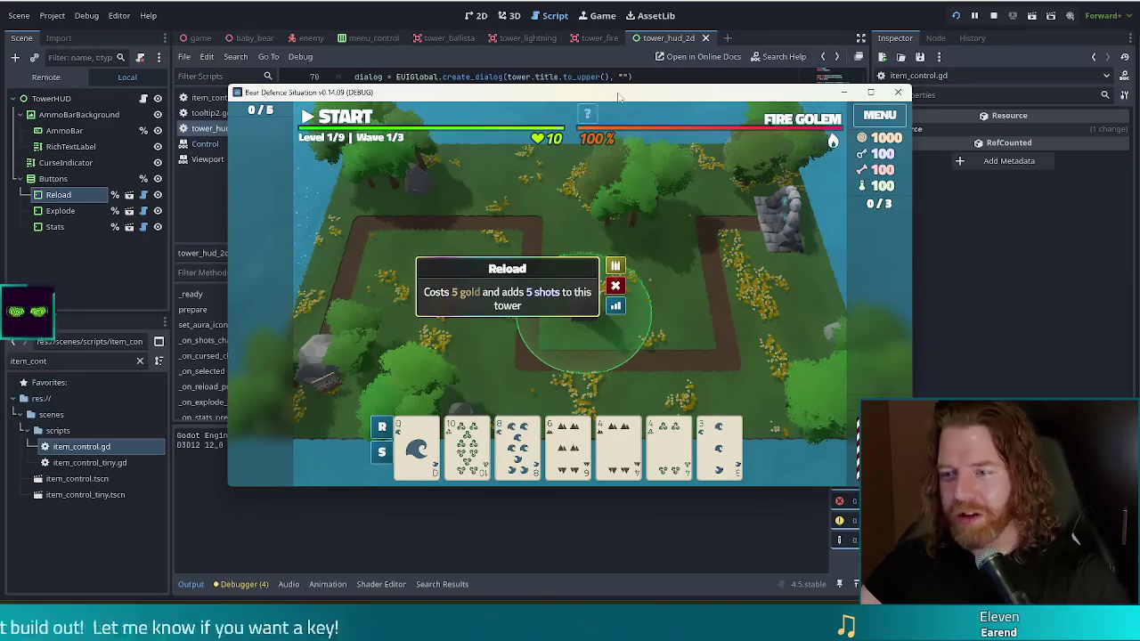
Add the Stacked Up wish with add_wish, select it, and stop the game
key("grave")
type("test_kita")
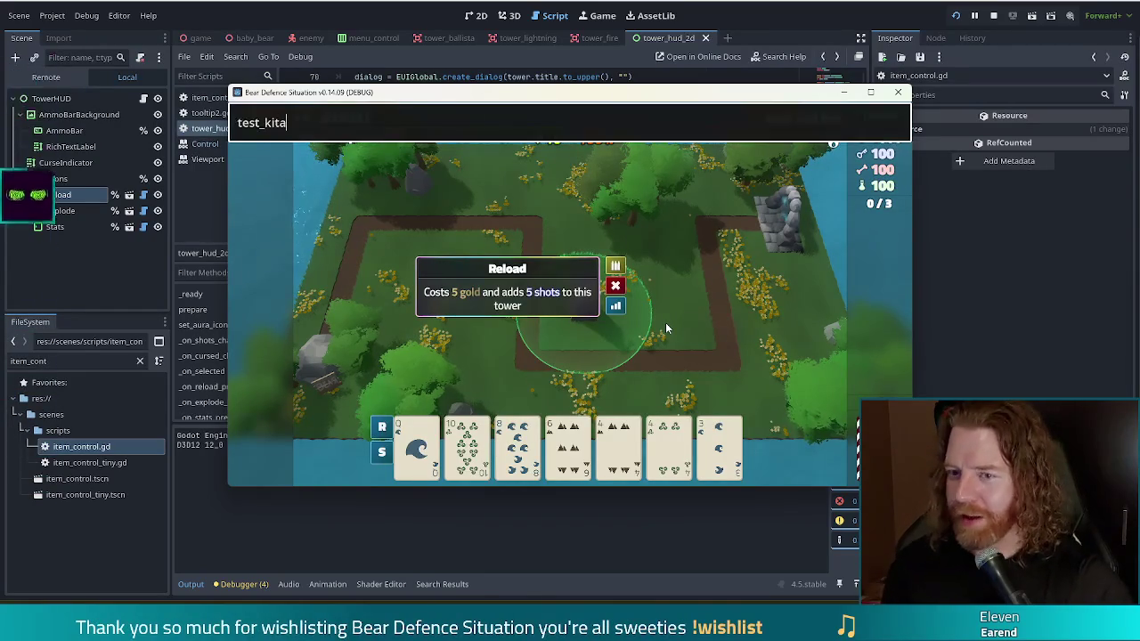
key("BackSpace")
key("BackSpace")
key("BackSpace")
type("add_w")
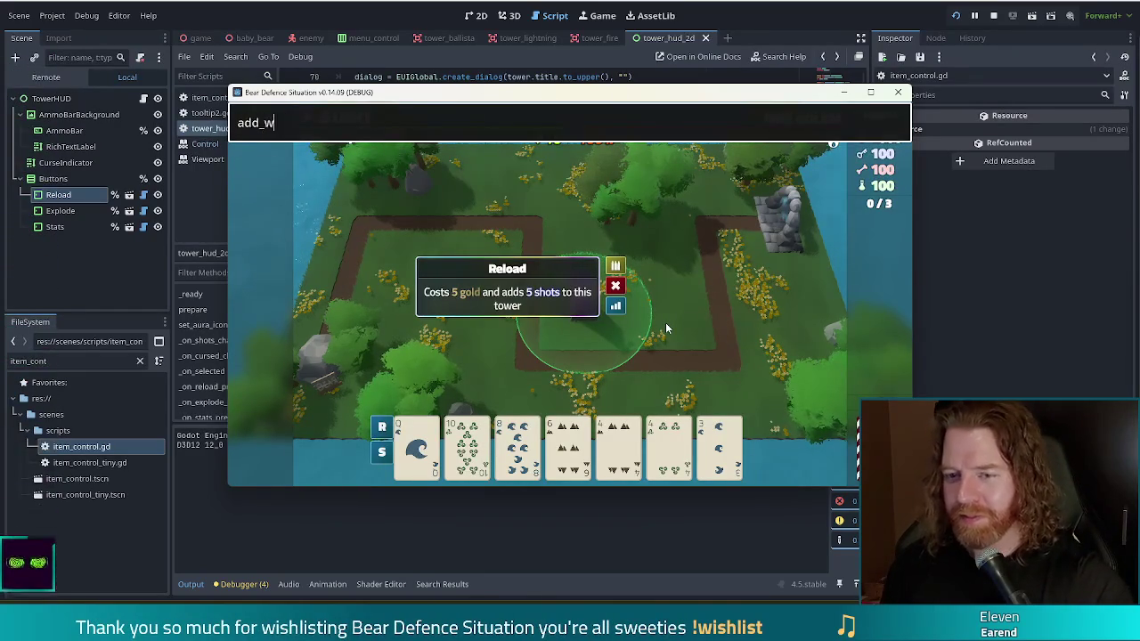
type("ish cked_up")
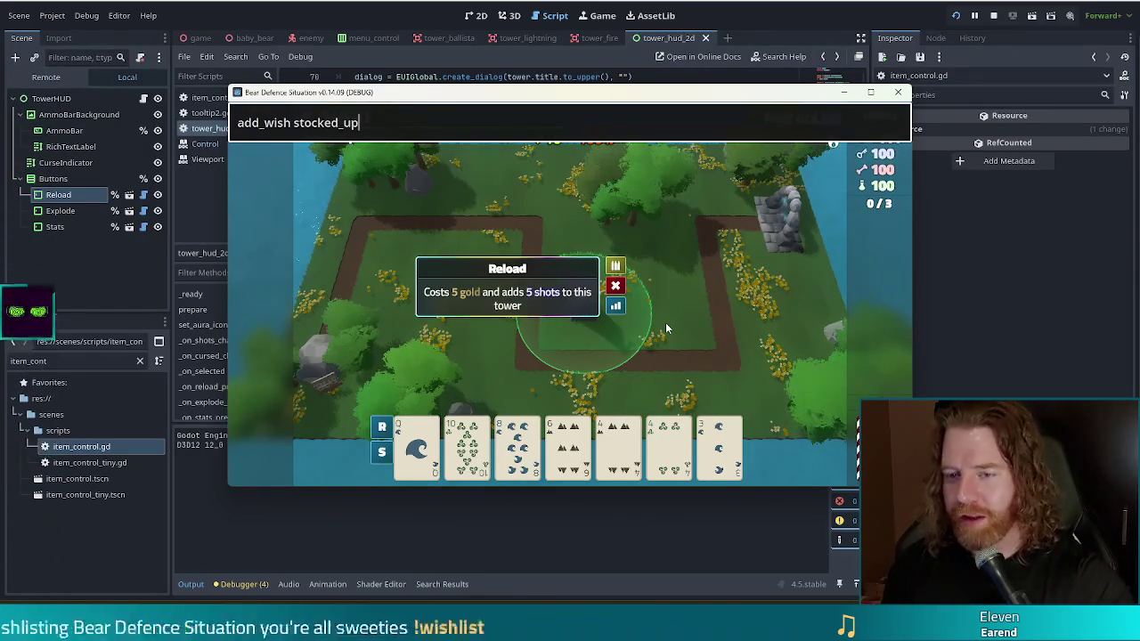
key("Return")
left_click(259, 293)
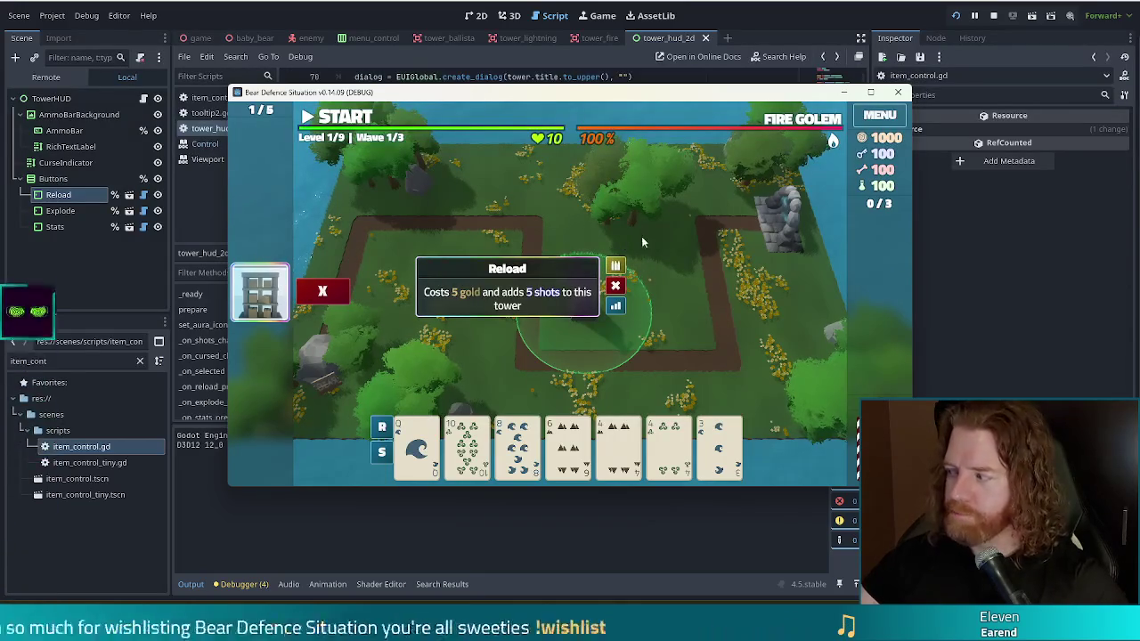
key("F8")
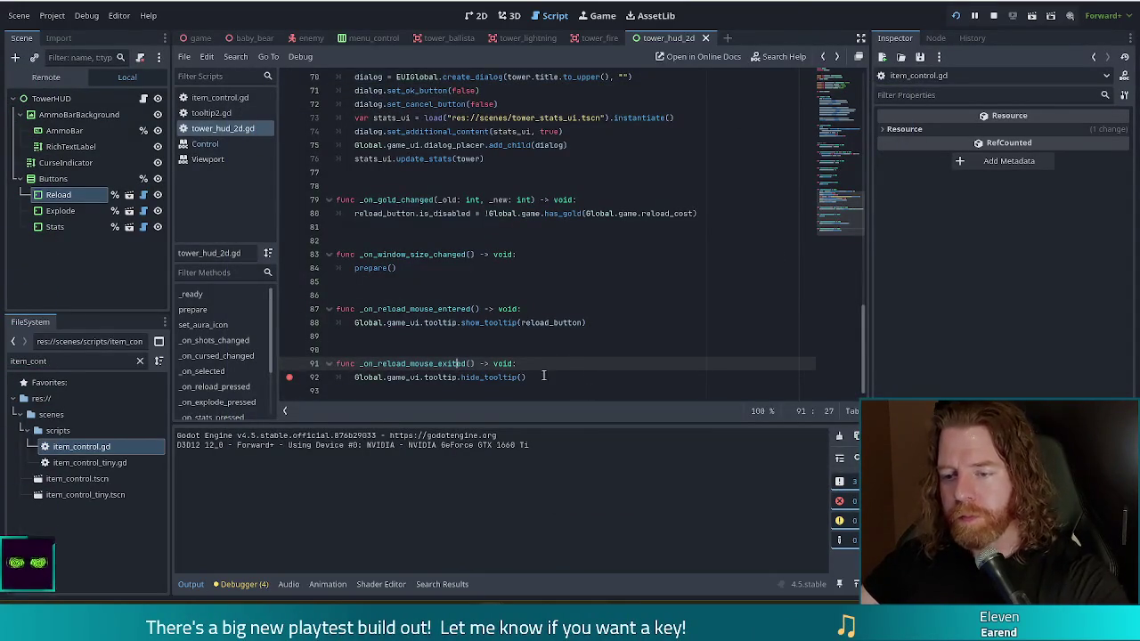
Remove the line 92 breakpoint and review the reload pressed and mouse_exited connections in _ready
left_click(289, 376)
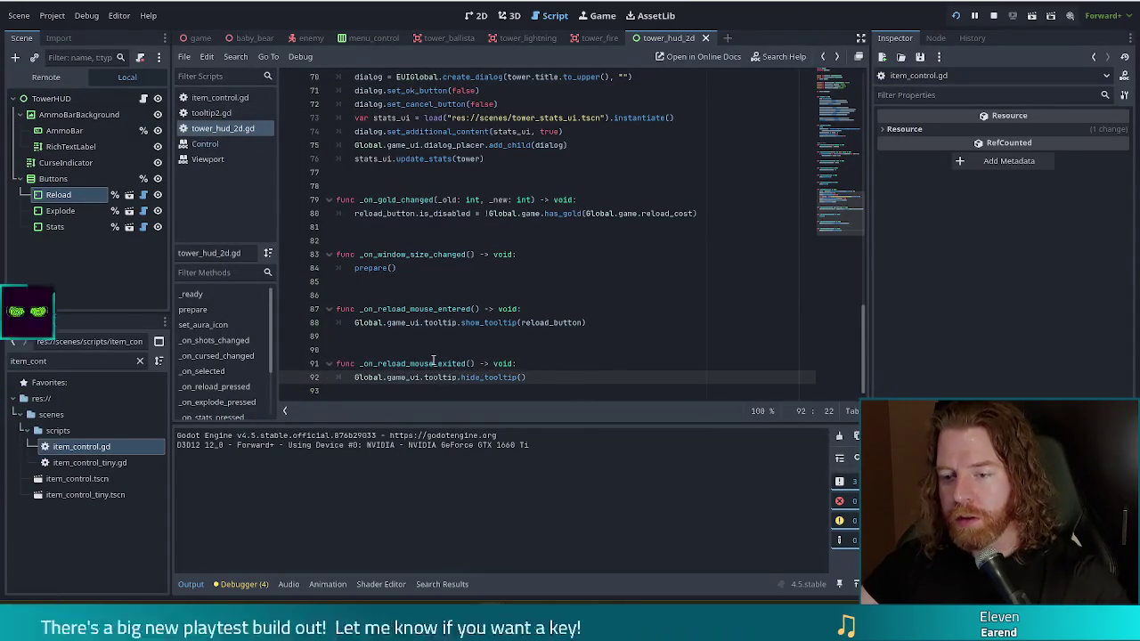
key("Up")
left_click(851, 113)
left_click(428, 303)
left_click(428, 330)
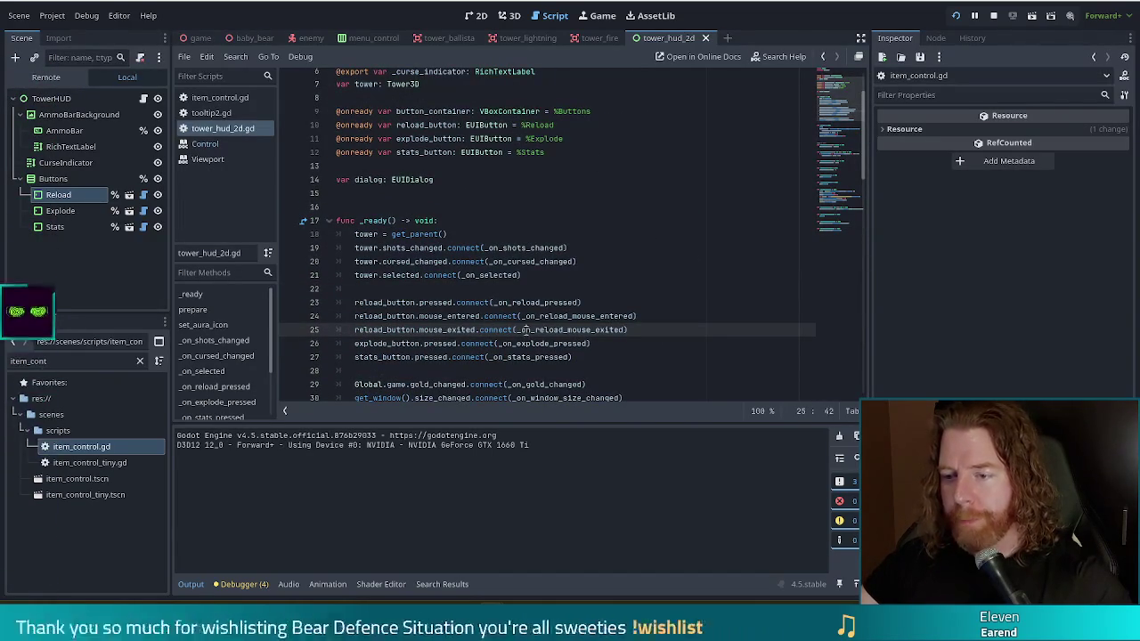
left_click_drag(531, 329, 621, 329)
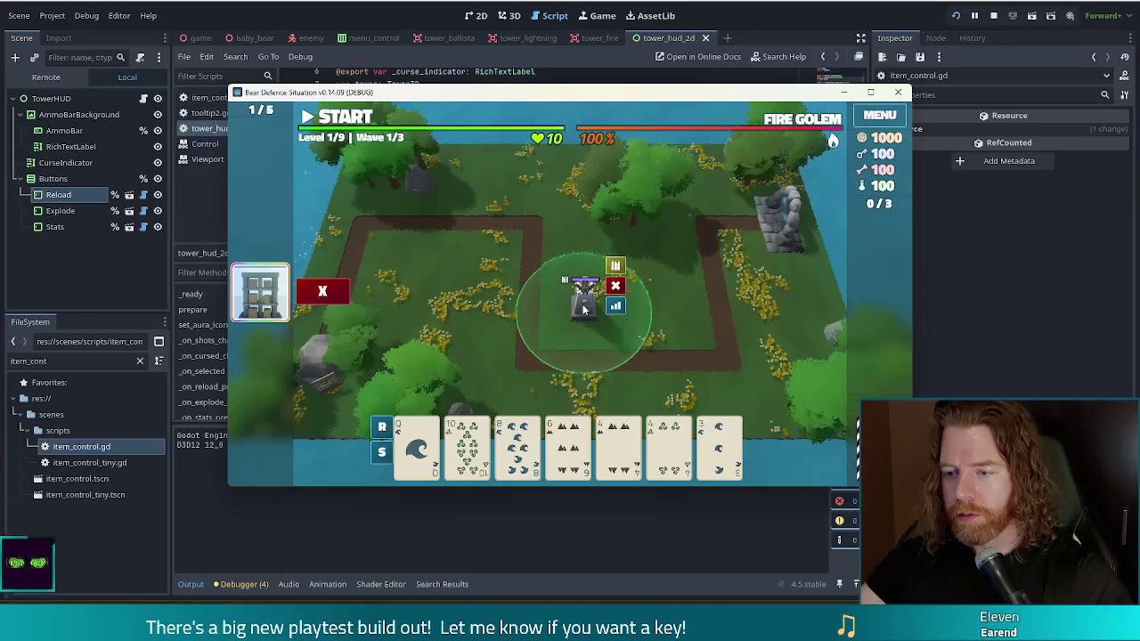
Start the first wave and reload the tower for 5 gold
left_click(616, 307)
left_click(692, 199)
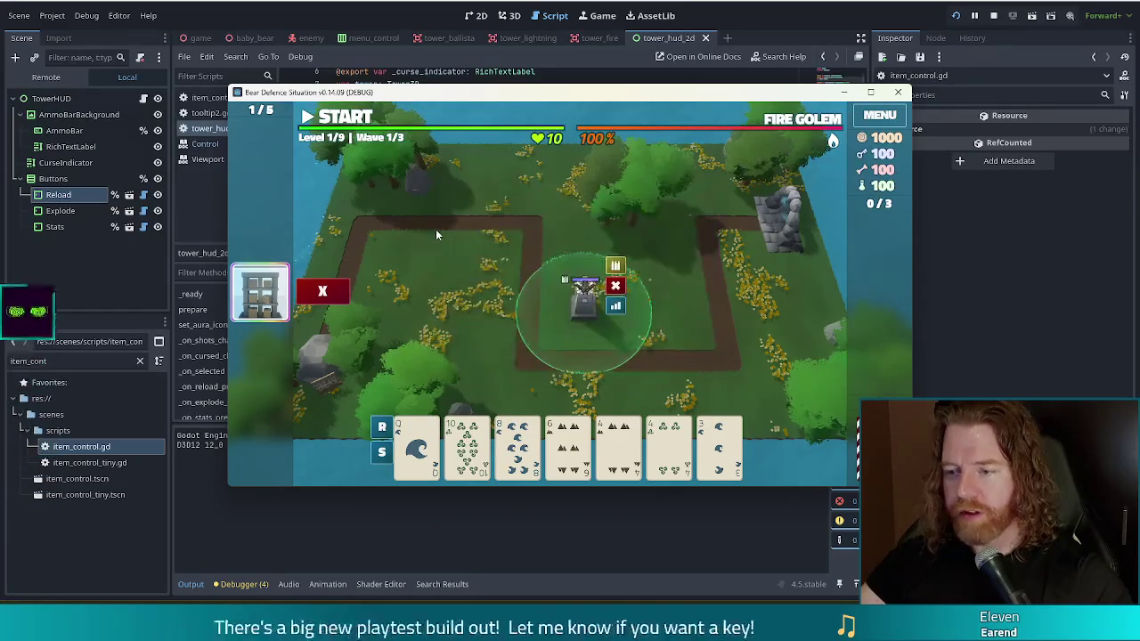
left_click(345, 118)
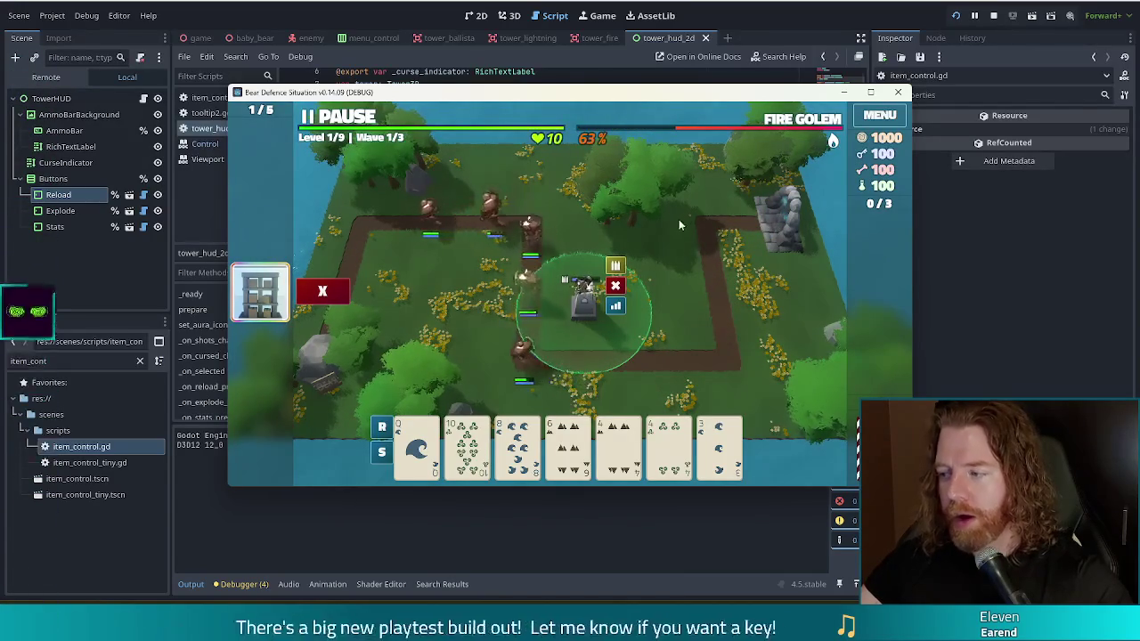
left_click(615, 267)
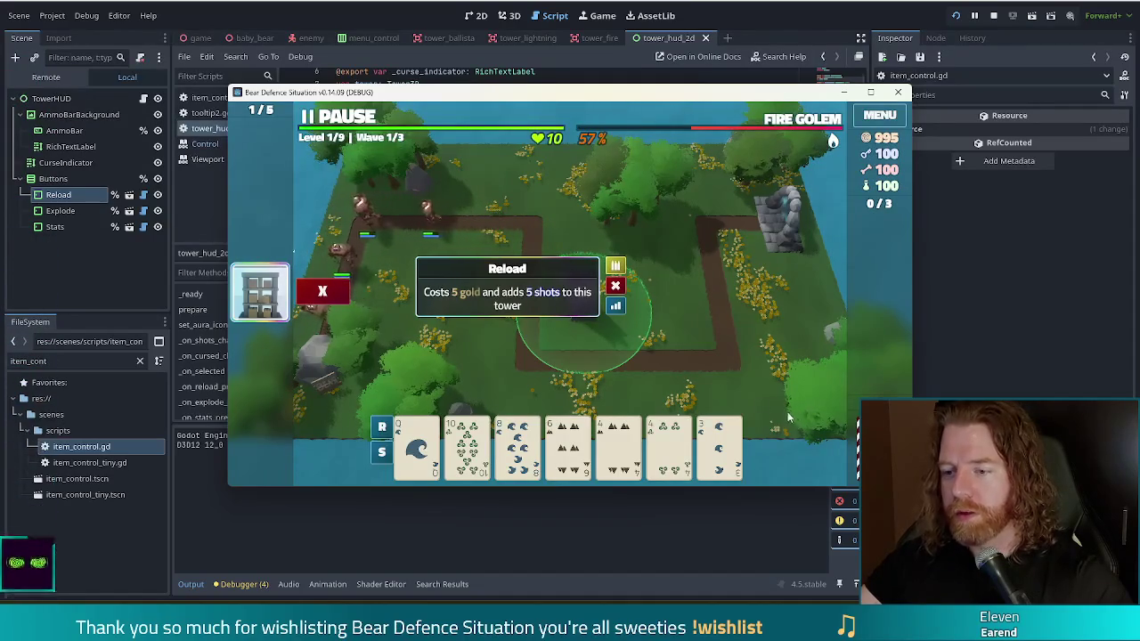
left_click(788, 411)
left_click(583, 293)
left_click(512, 212)
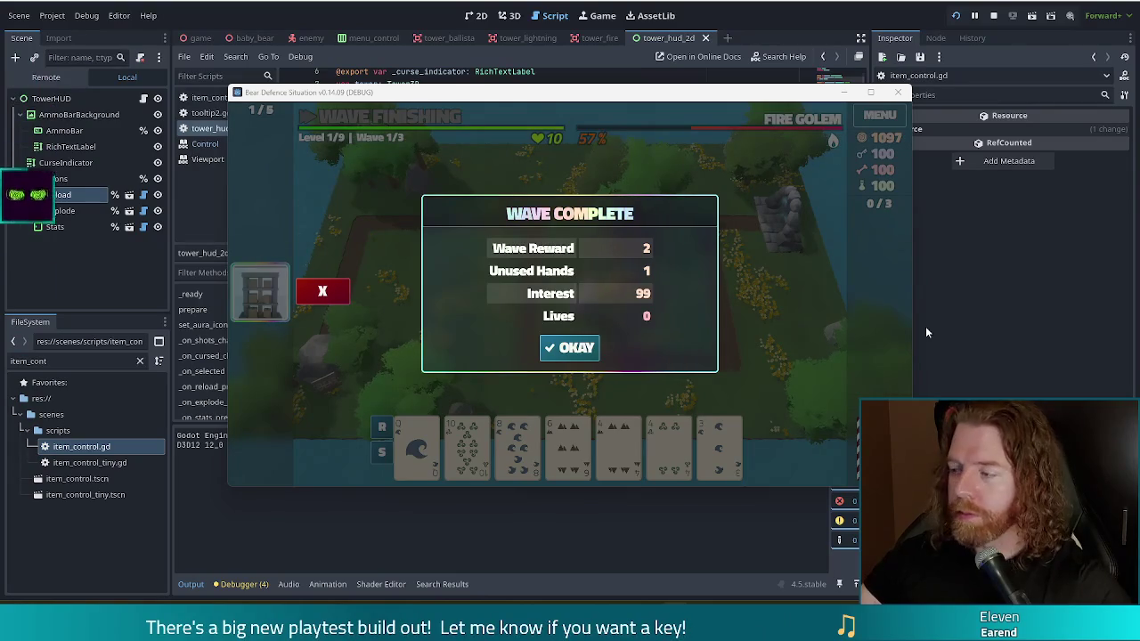
Dismiss Wave Complete, check the tower's Reload tooltip, and return to the script editor
left_click(575, 349)
left_click(589, 306)
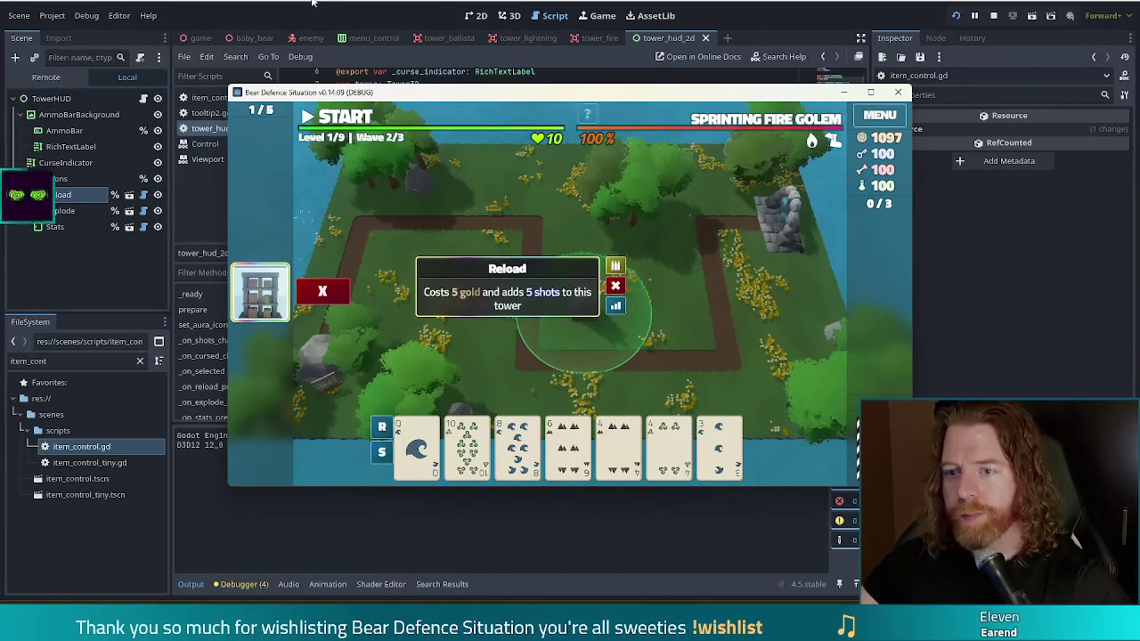
left_click(546, 288)
left_click(546, 289)
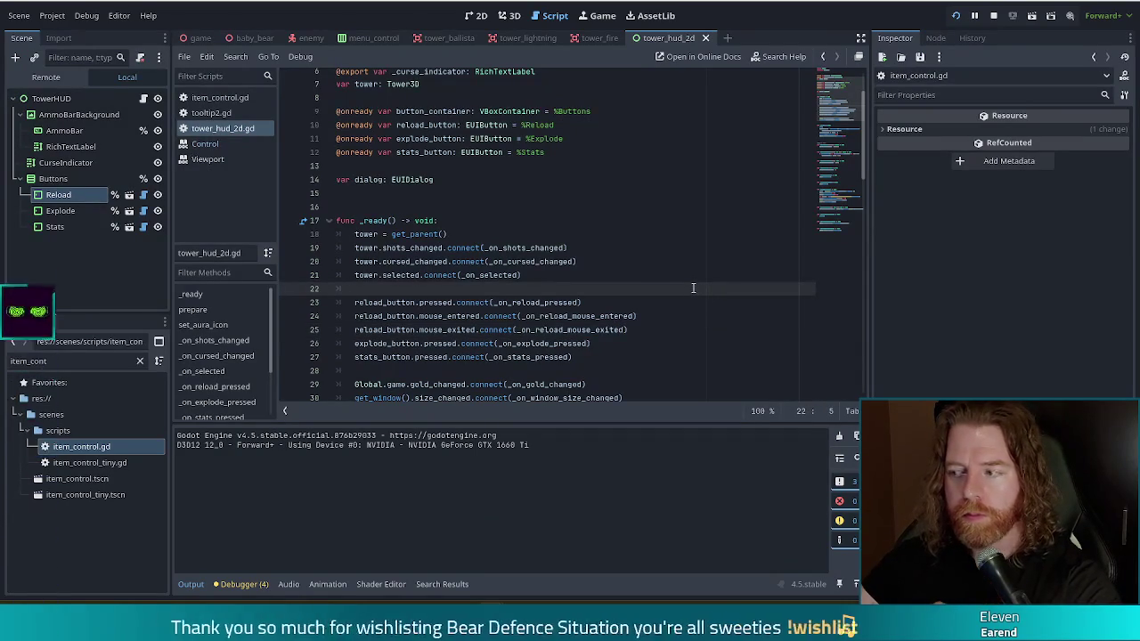
left_click(545, 302)
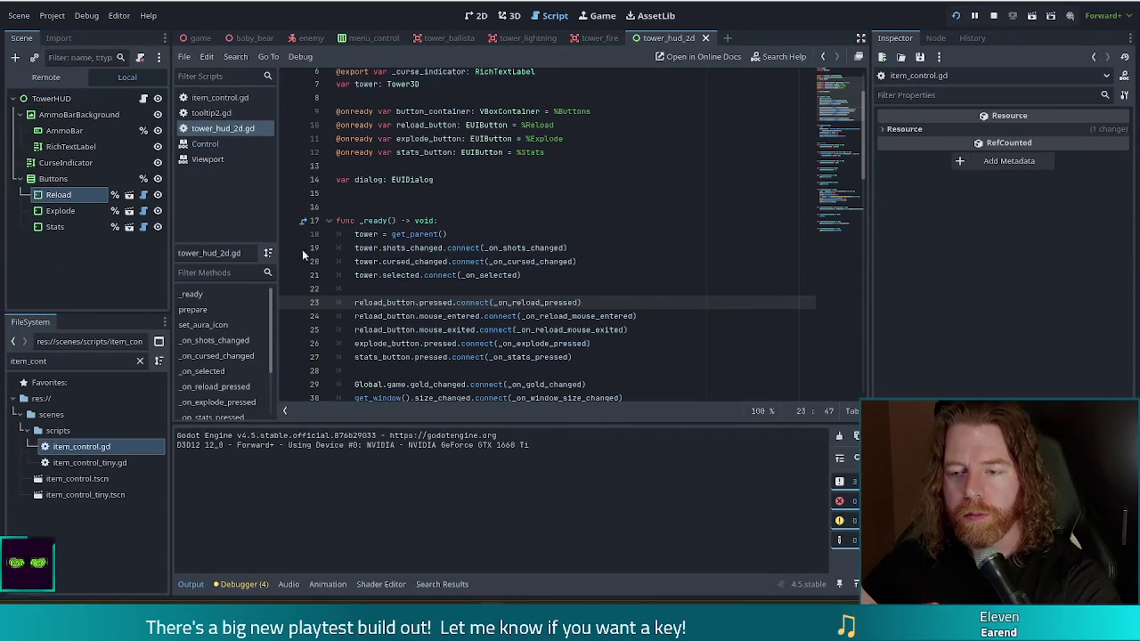
left_click_drag(841, 115, 846, 233)
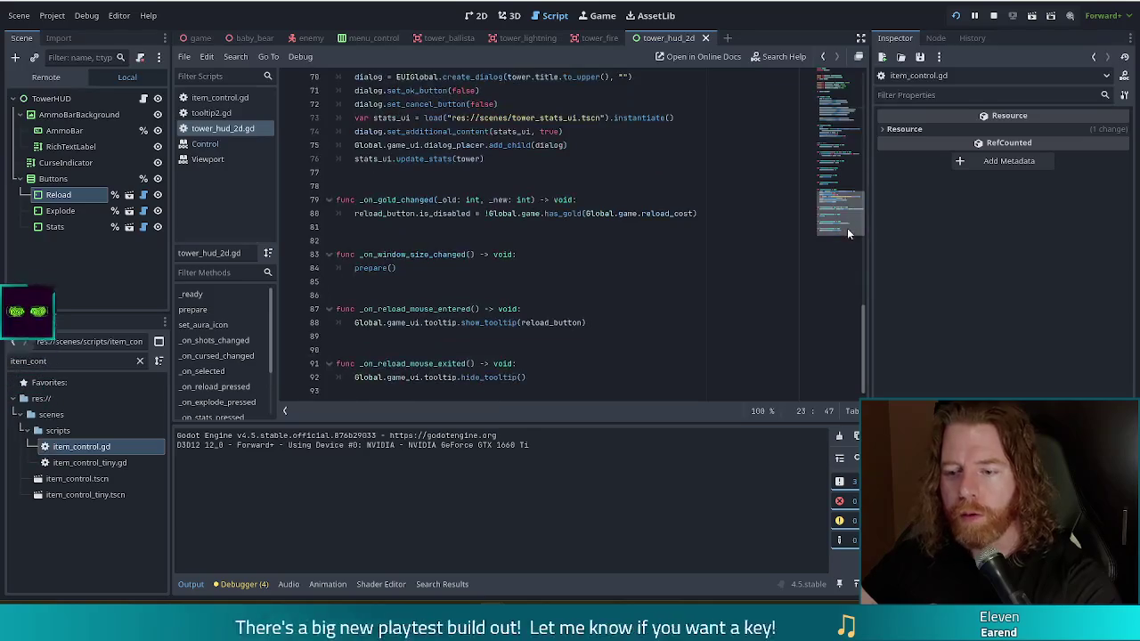
left_click(641, 336)
left_click(503, 377)
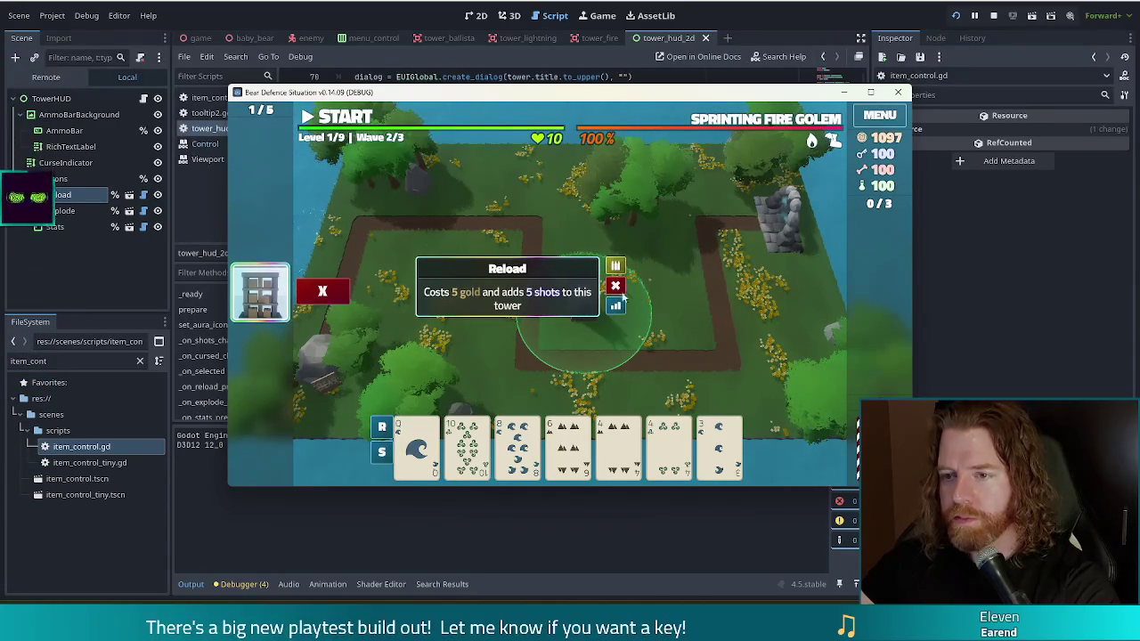
key("alt+Tab")
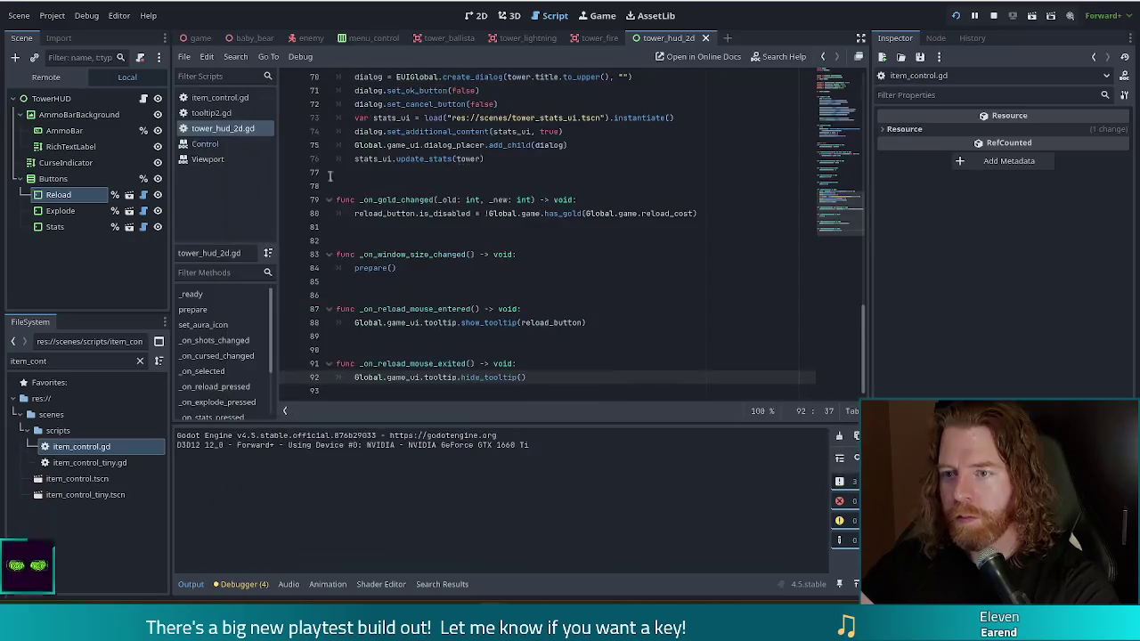
left_click(580, 377)
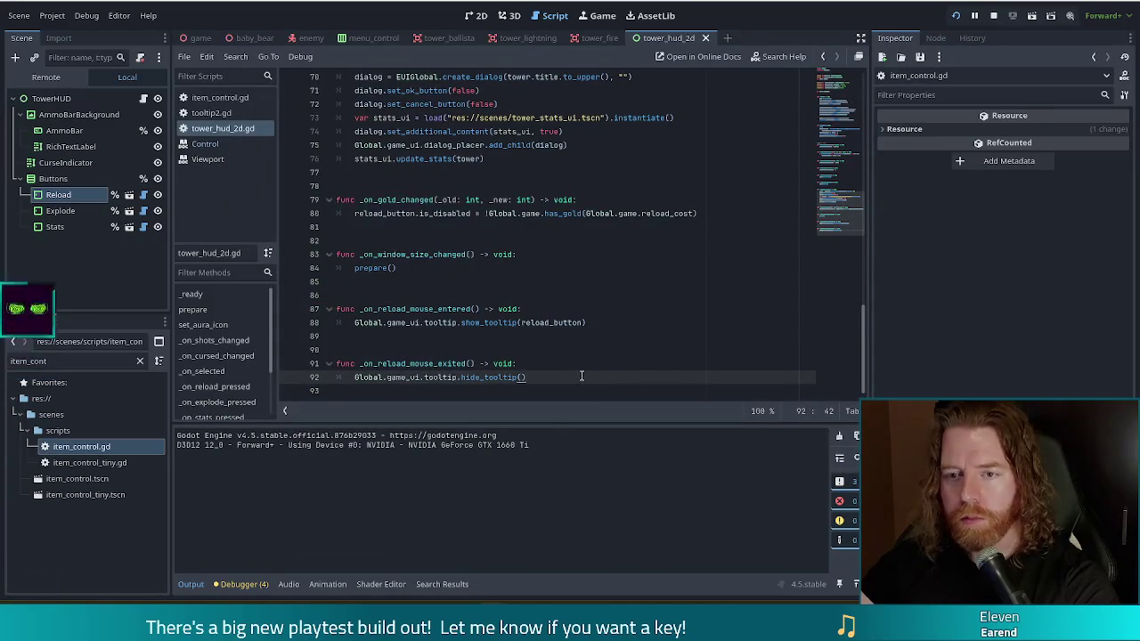
double_click(89, 361)
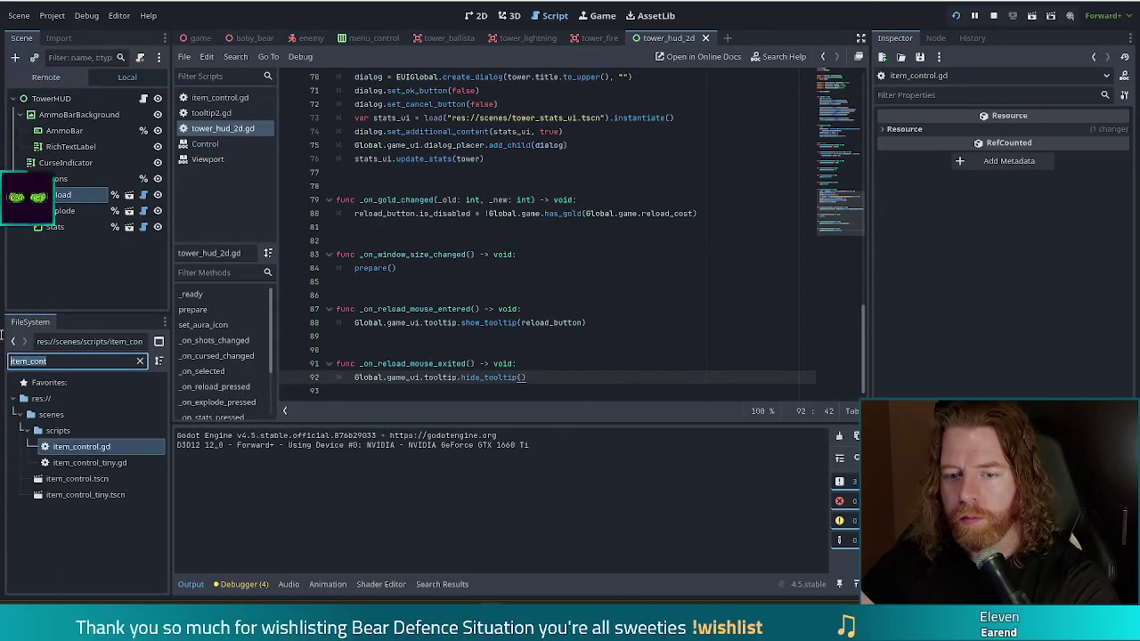
Filter the FileSystem dock with 'eui_b' and open eui_button.gd
type("euibu")
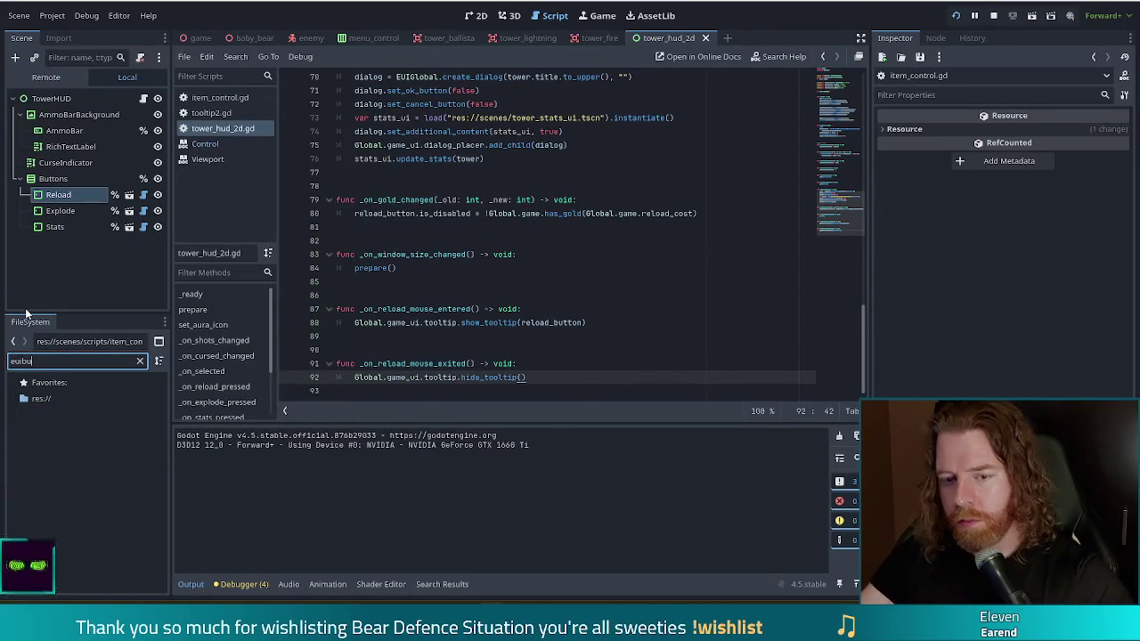
key("BackSpace")
key("BackSpace")
type("_b")
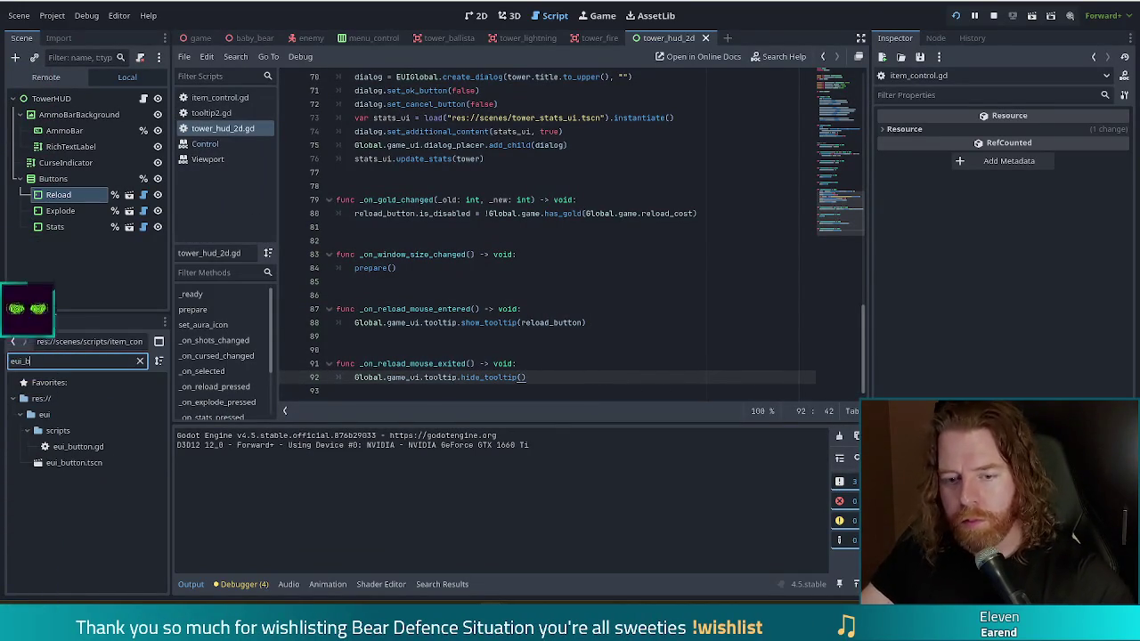
double_click(73, 446)
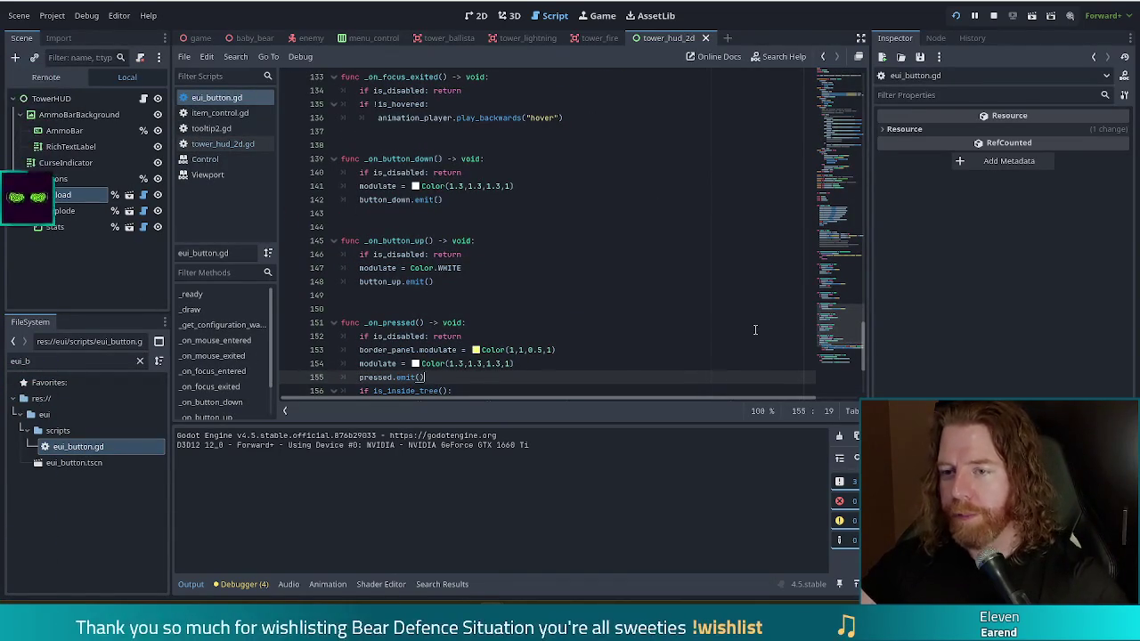
Review _on_mouse_exited: its disabled check, hover animation reversal and is_hovered reset
left_click(846, 277)
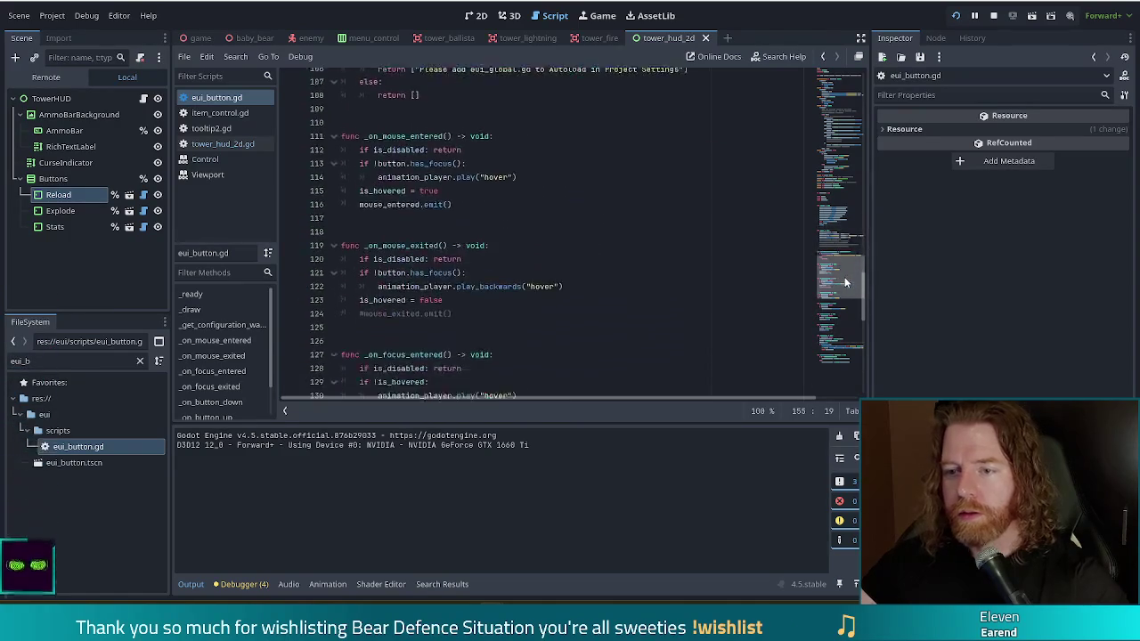
left_click(486, 199)
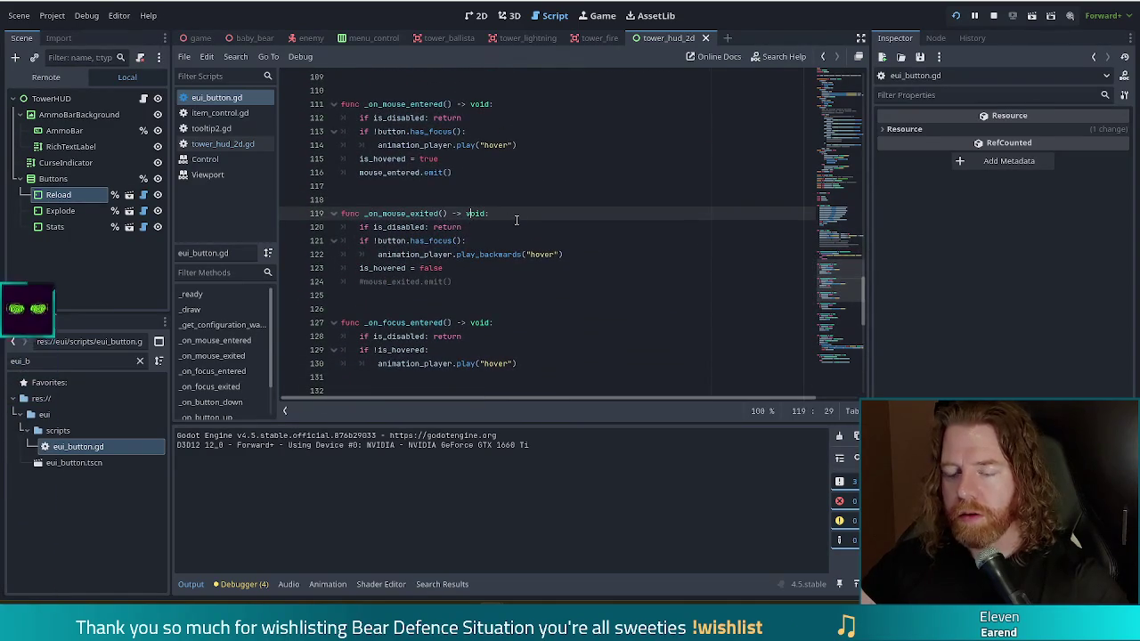
left_click(511, 226)
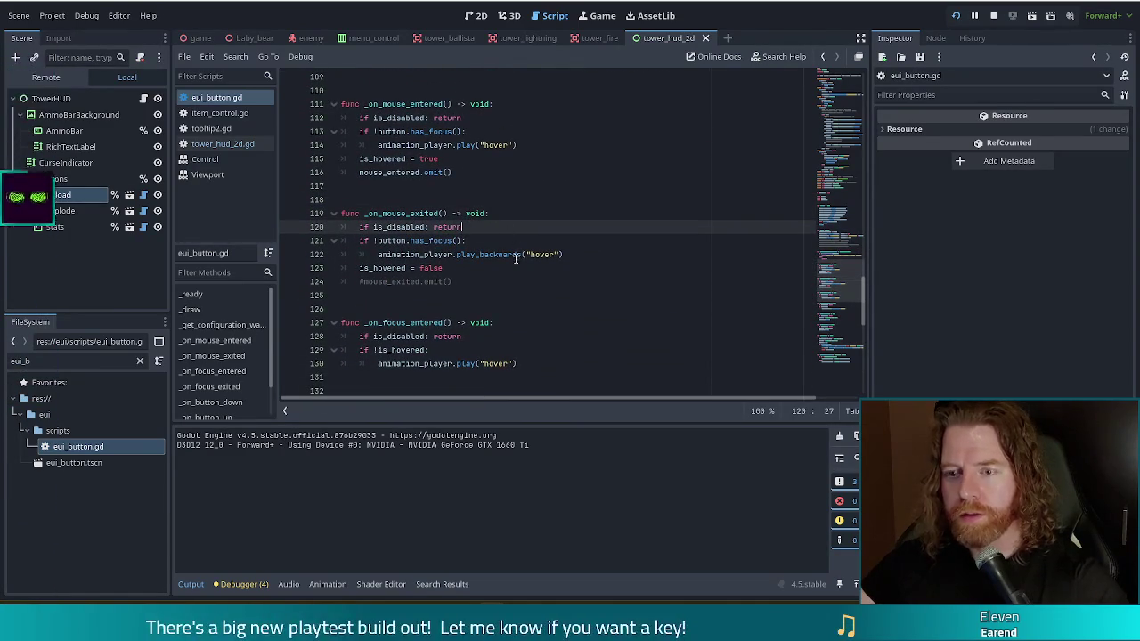
left_click(422, 241)
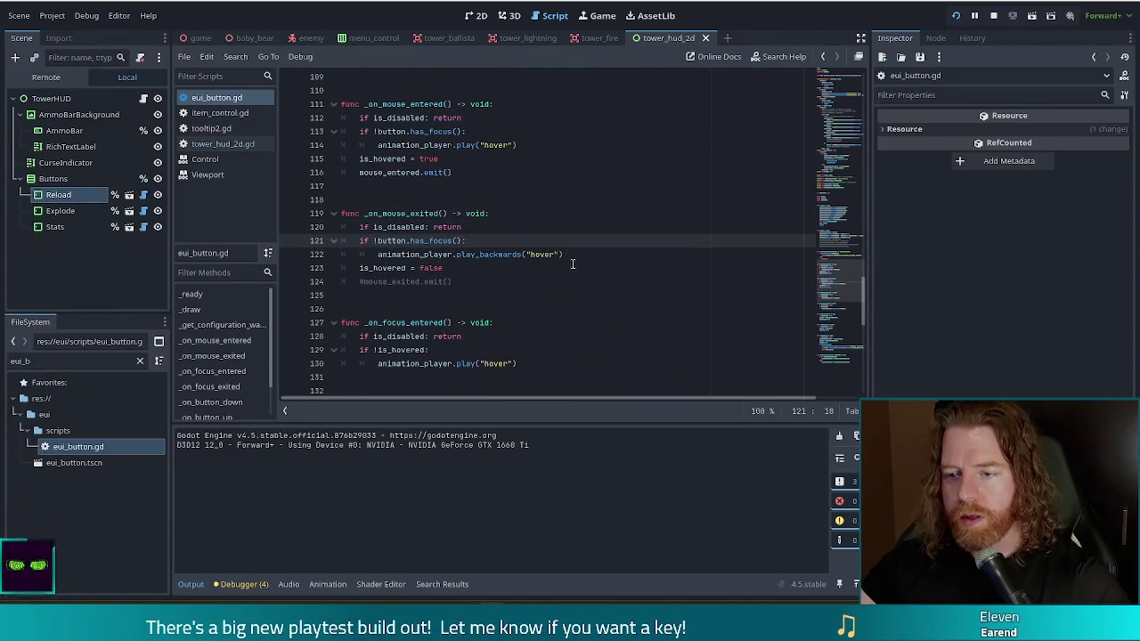
left_click(435, 255)
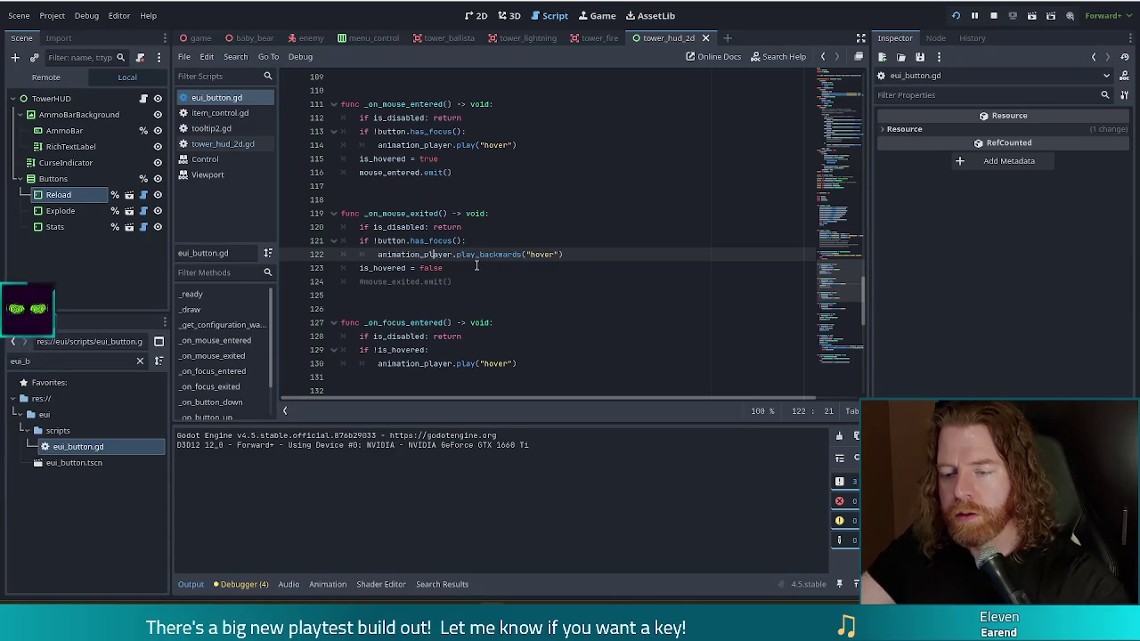
left_click(447, 268)
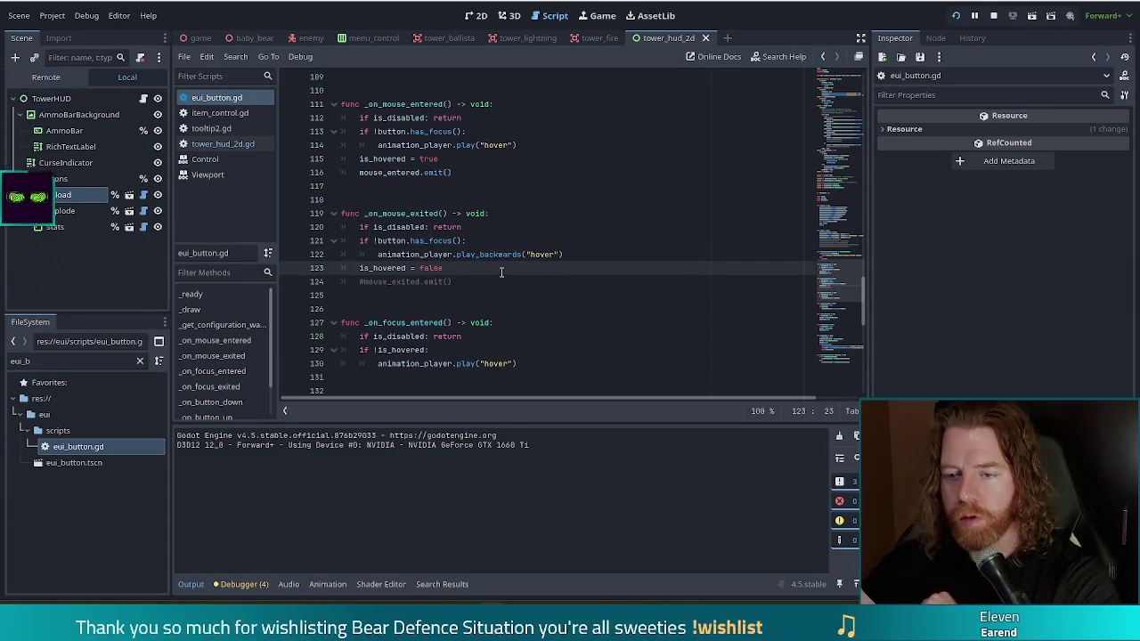
left_click(397, 213)
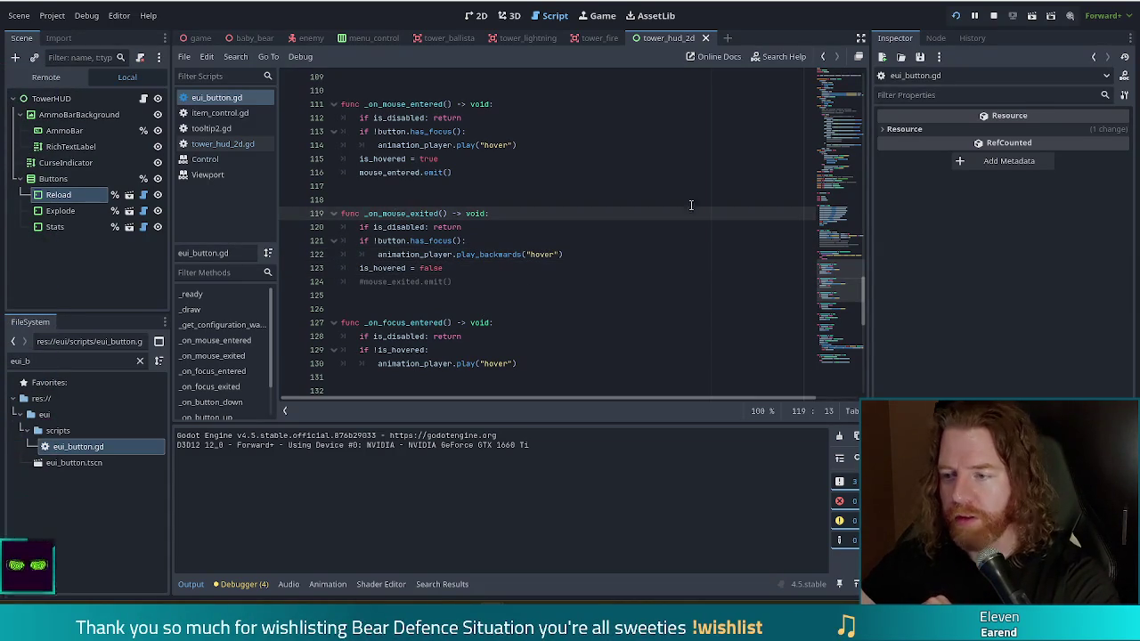
left_click_drag(860, 294, 856, 225)
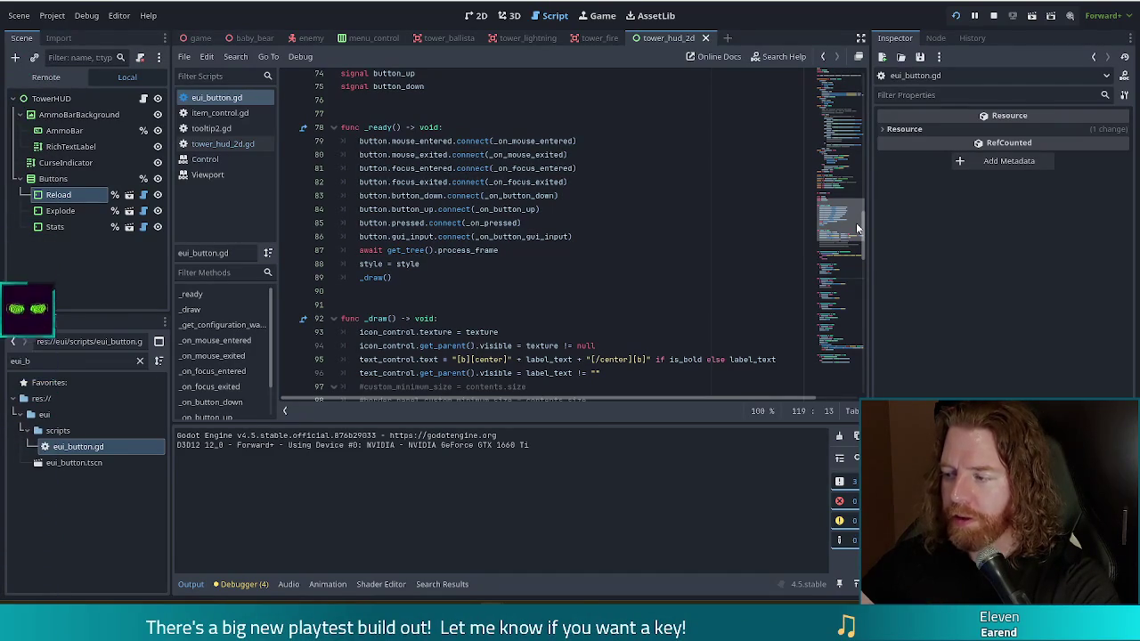
left_click_drag(856, 223, 853, 219)
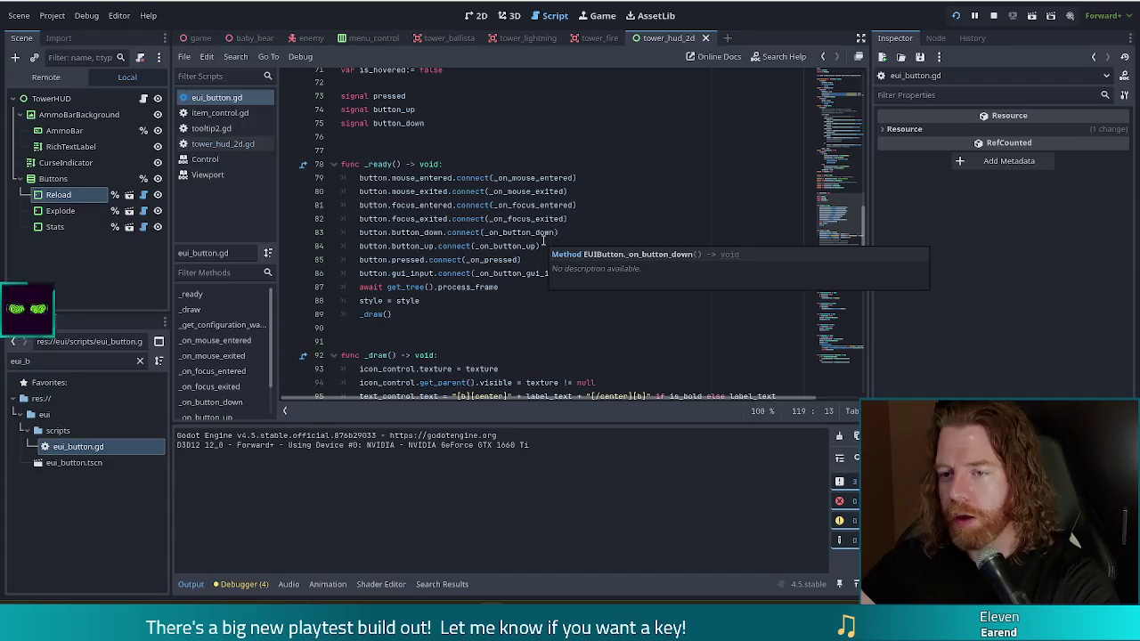
Inspect the mouse_entered, mouse_exited and focus_exited connections in _ready
left_click(415, 178)
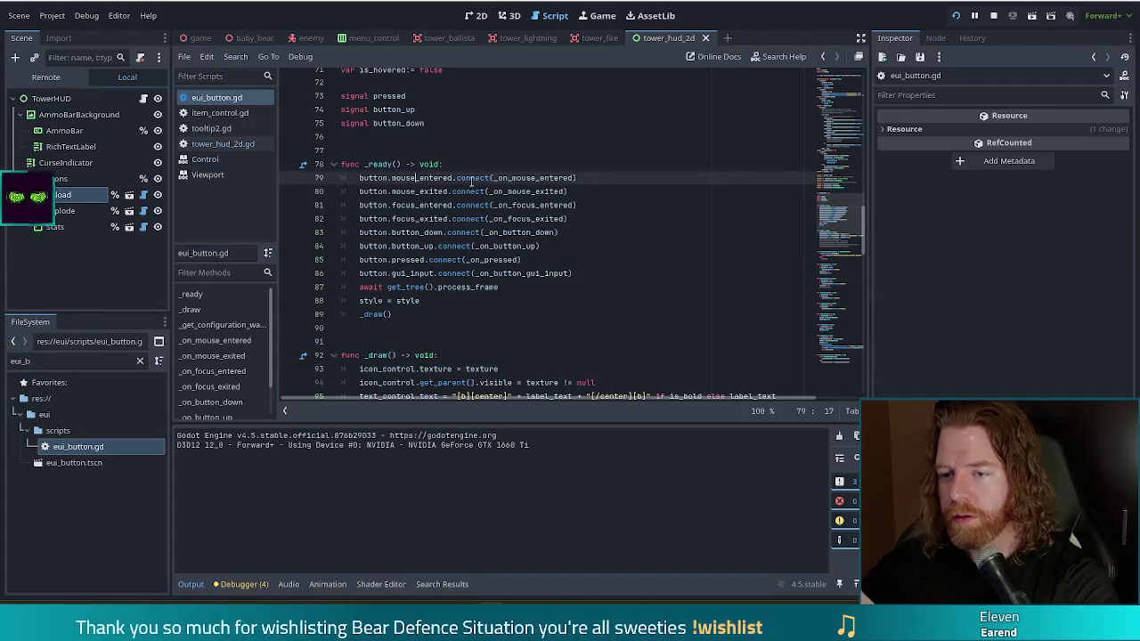
left_click(452, 191)
left_click(550, 192)
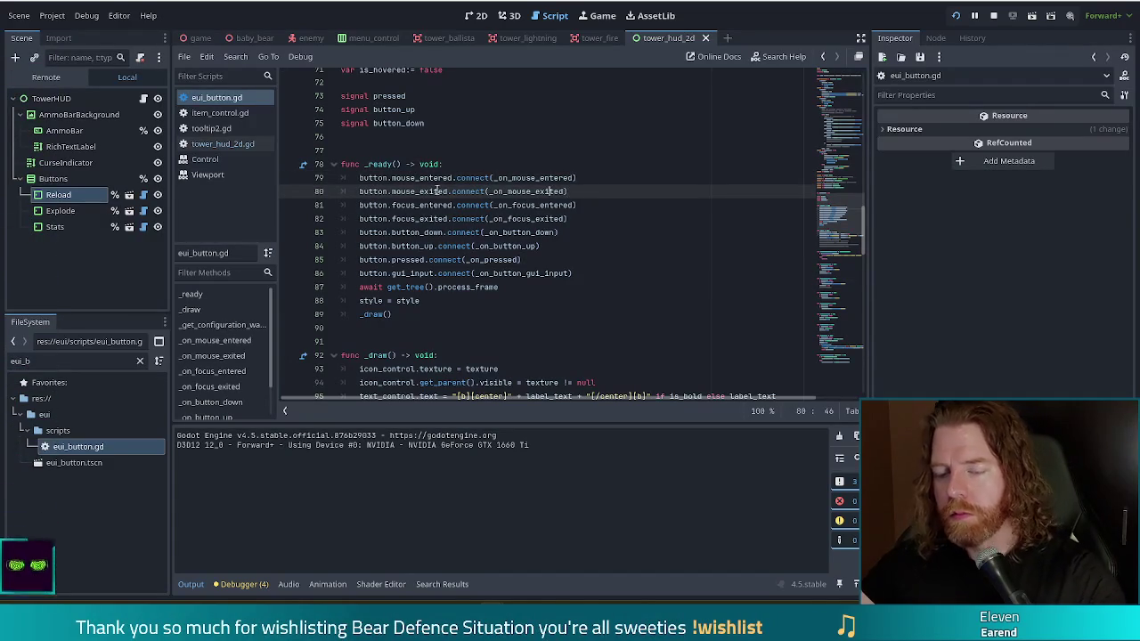
scroll(501, 235, "up", 3)
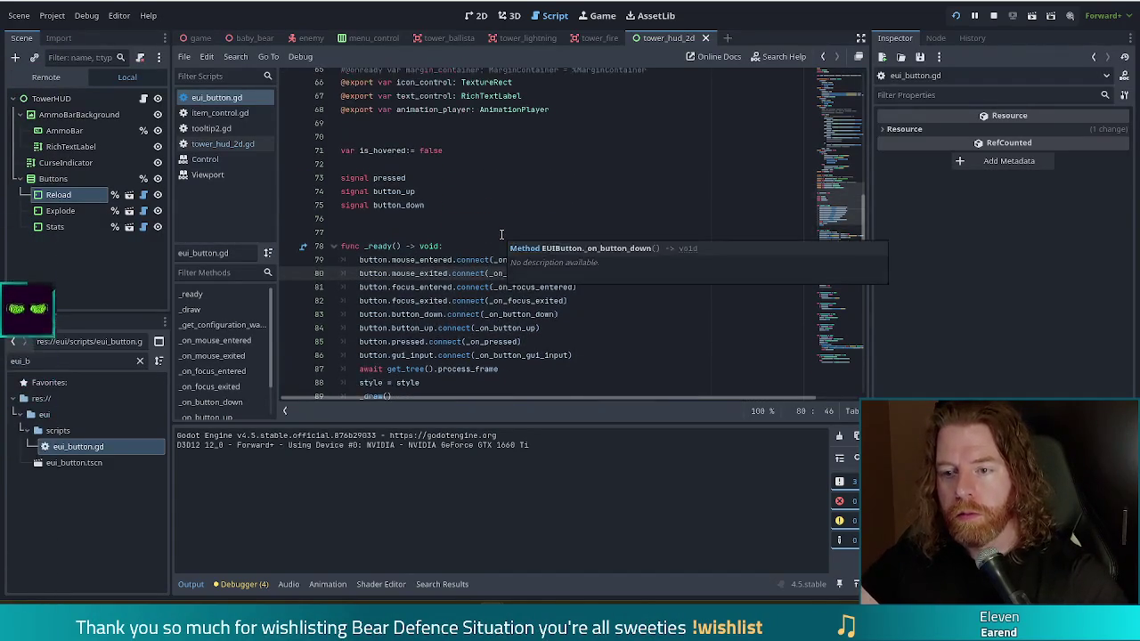
scroll(501, 234, "up", 7)
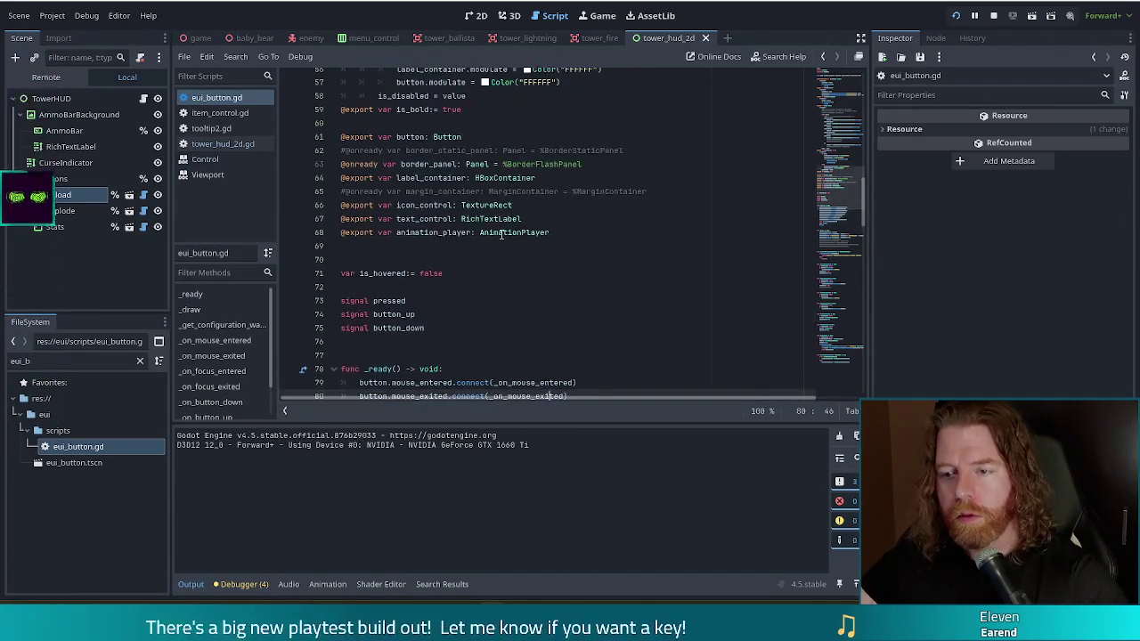
scroll(501, 234, "down", 8)
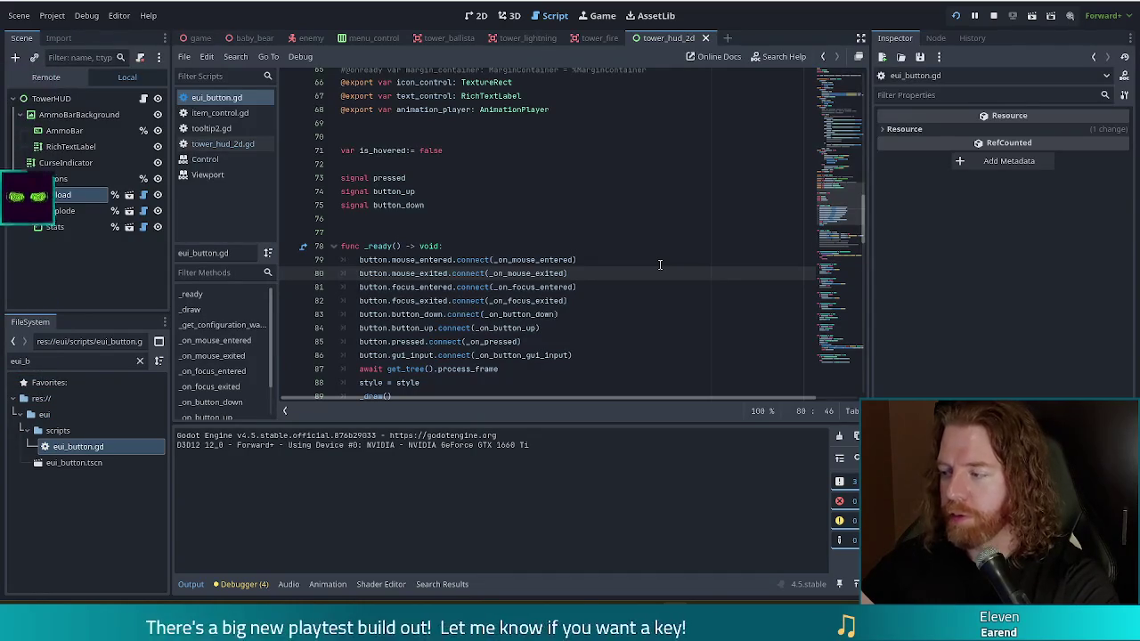
left_click(585, 302)
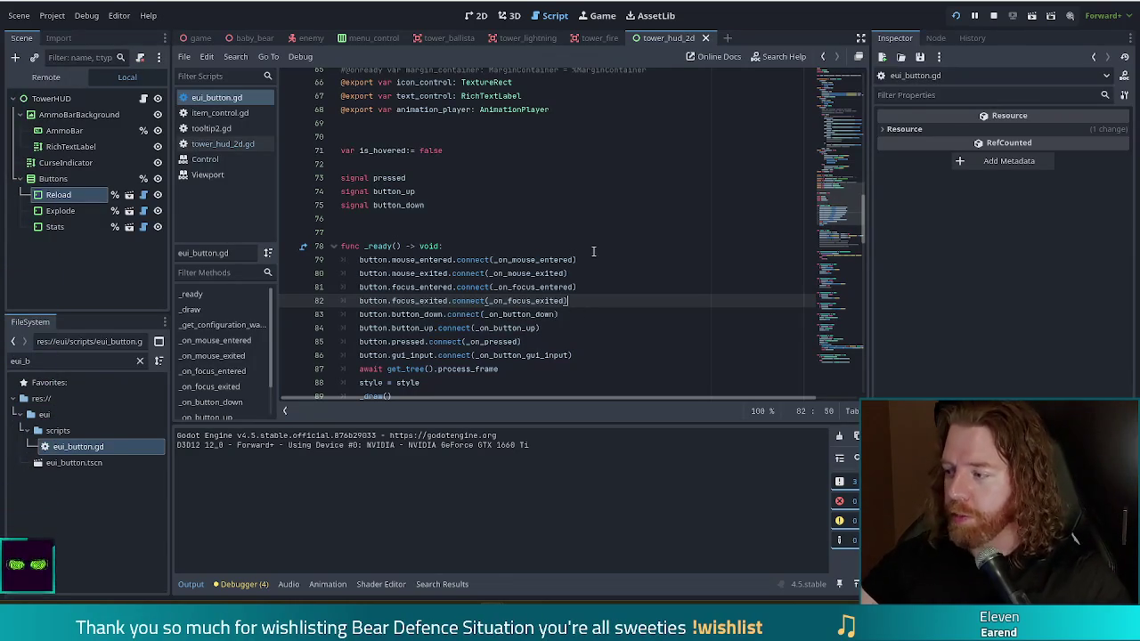
mouse_move(534, 300)
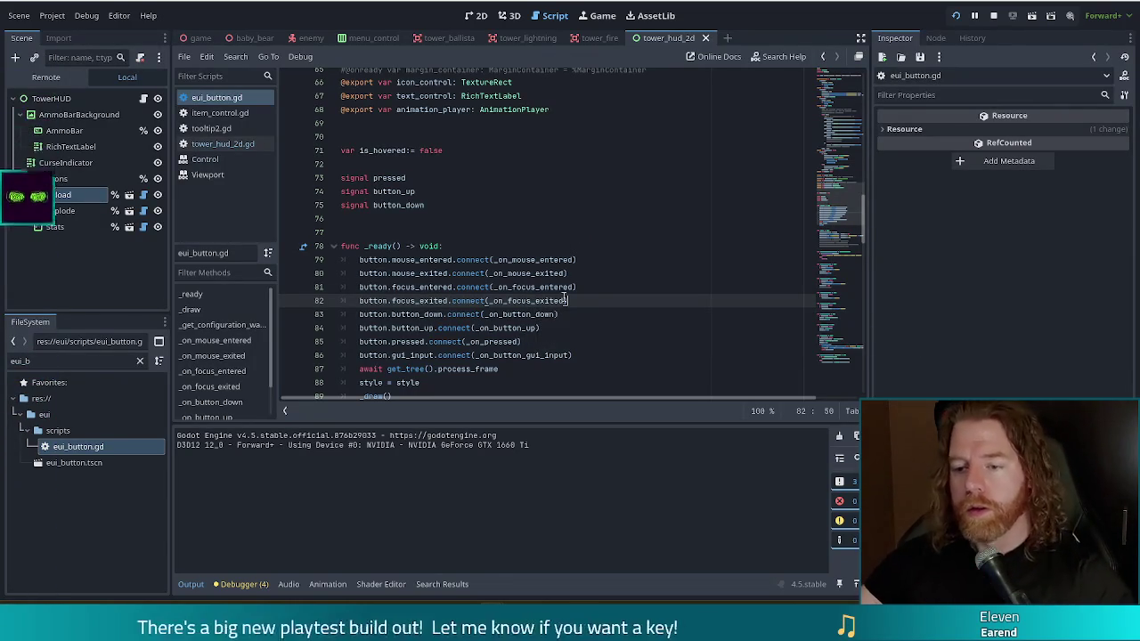
scroll(594, 291, "down", 1)
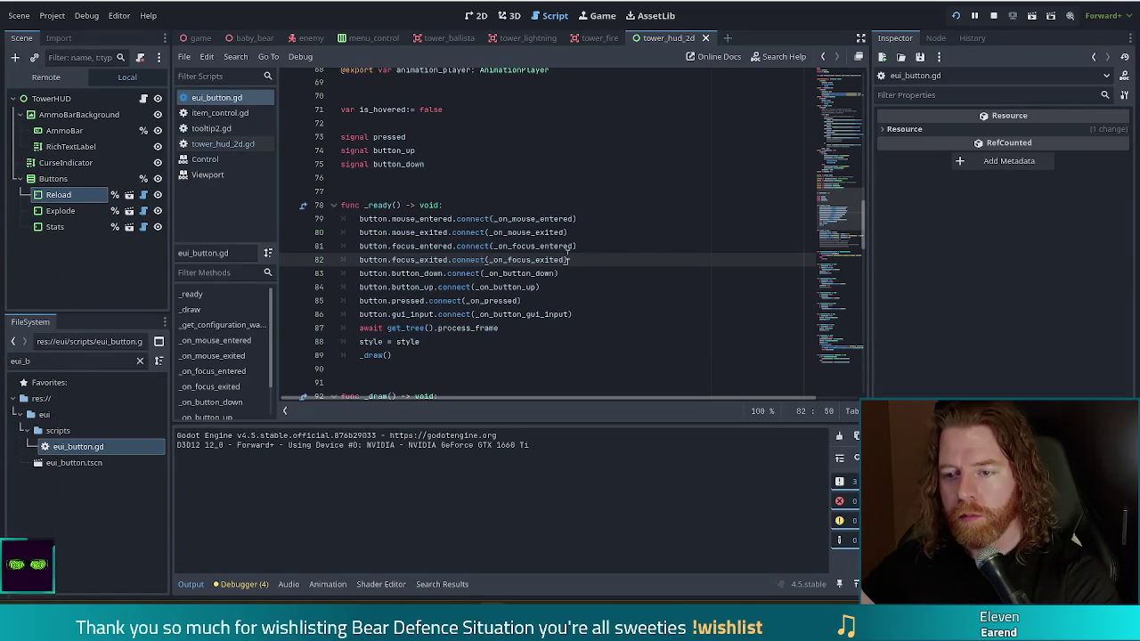
In tower_hud_2d.gd, change line 24 to connect reload_button.button.mouse_entered
left_click(223, 143)
scroll(526, 187, "up", 3)
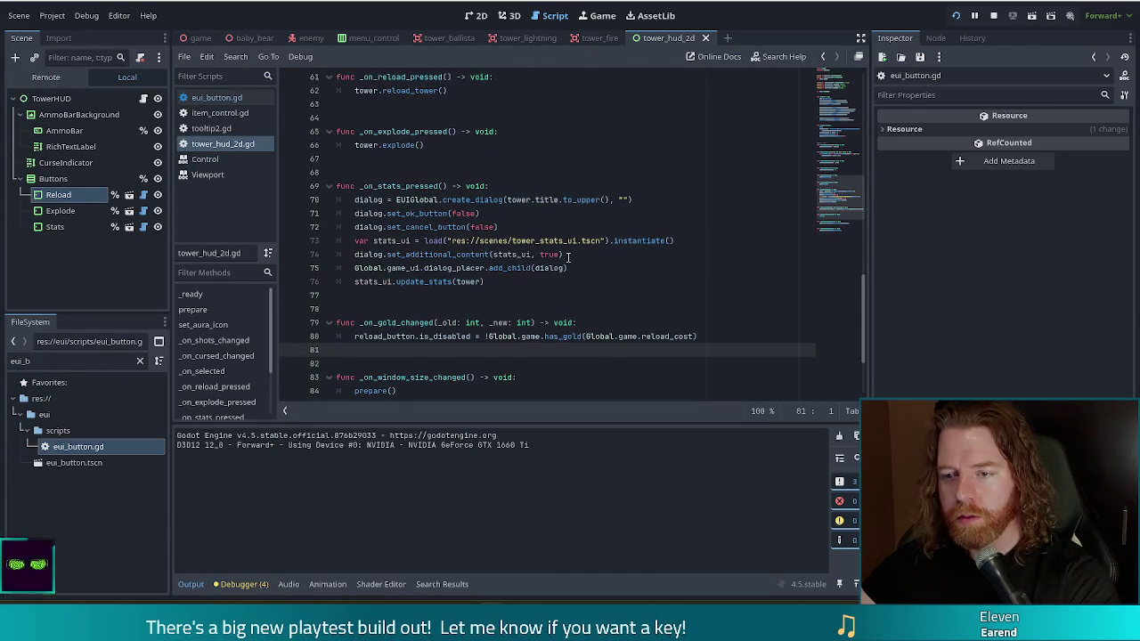
scroll(562, 265, "up", 3)
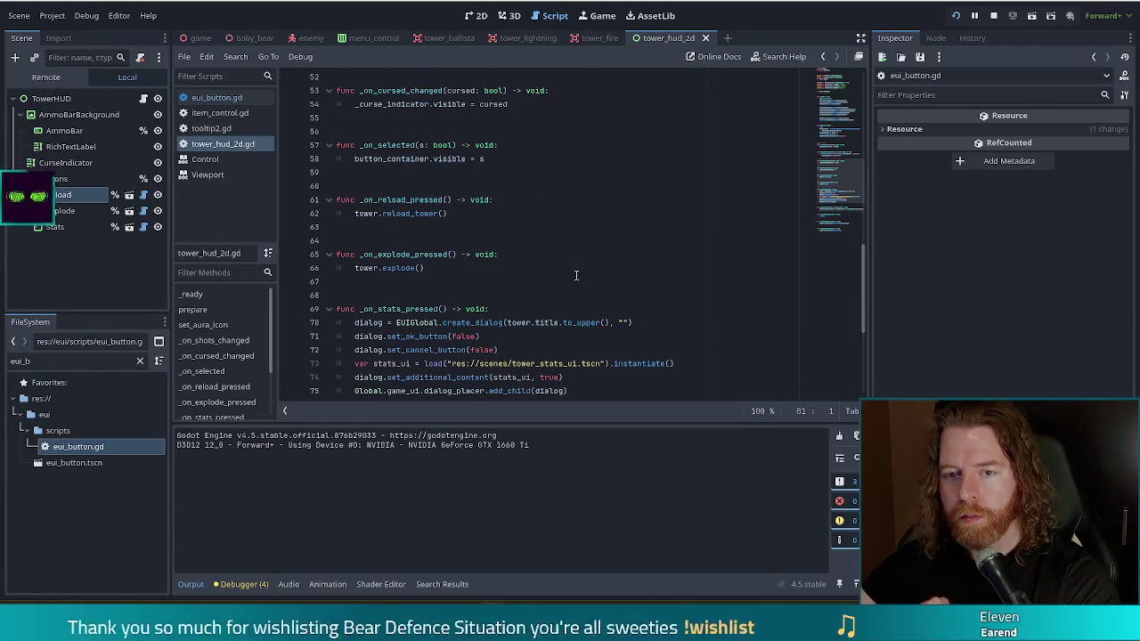
scroll(594, 264, "up", 6)
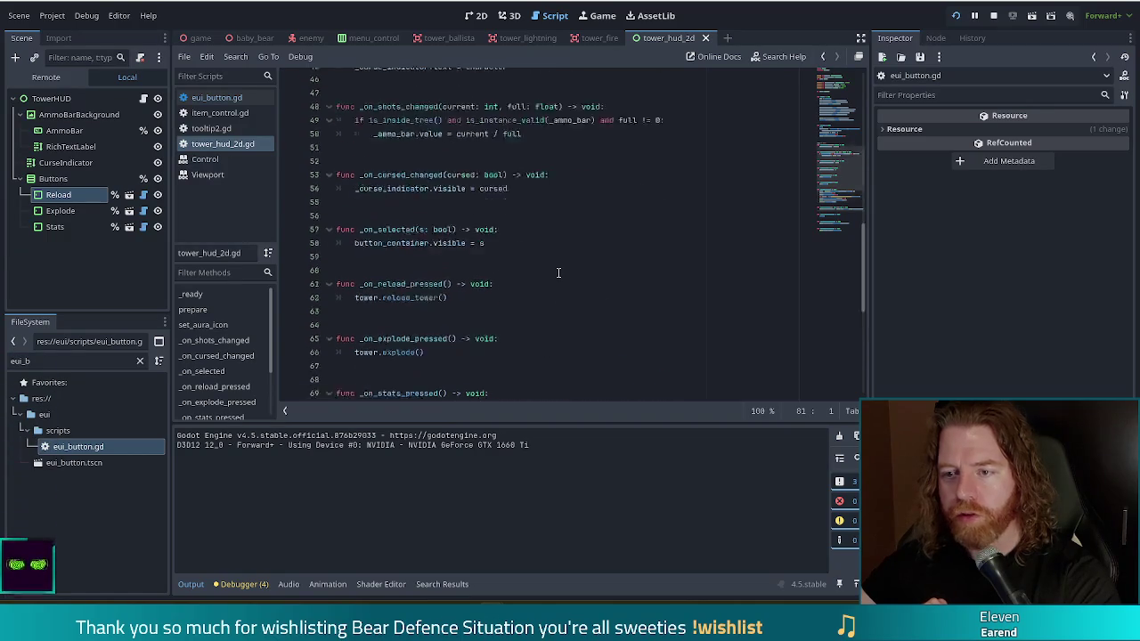
scroll(466, 146, "up", 7)
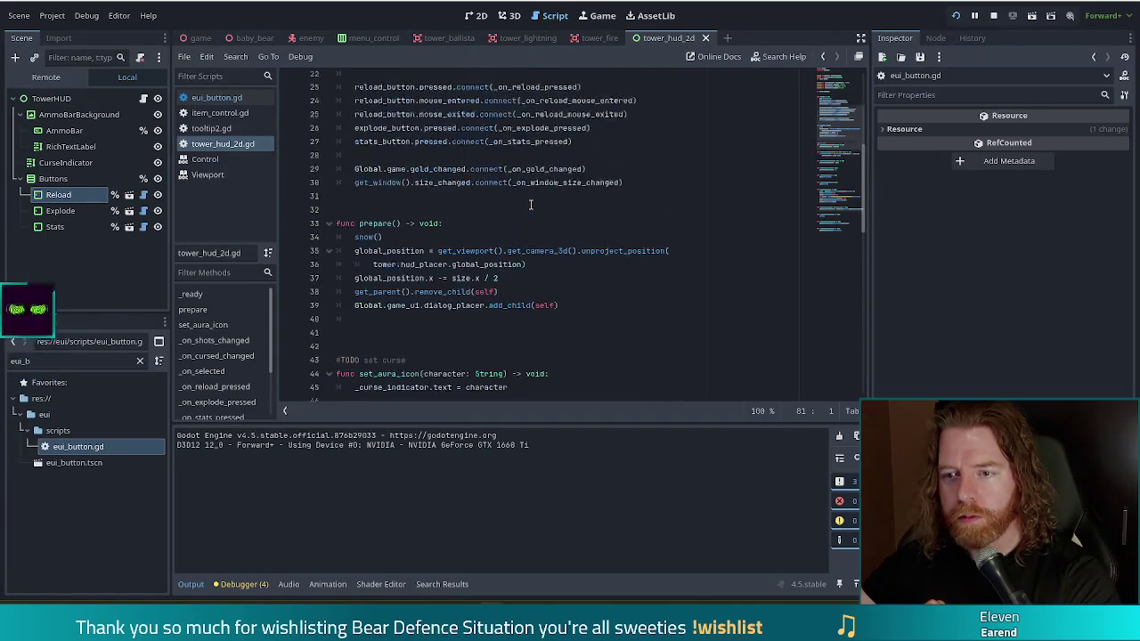
left_click(417, 186)
type("/")
key("BackSpace")
key("BackSpace")
key("ctrl+shift+Right")
type(".button")
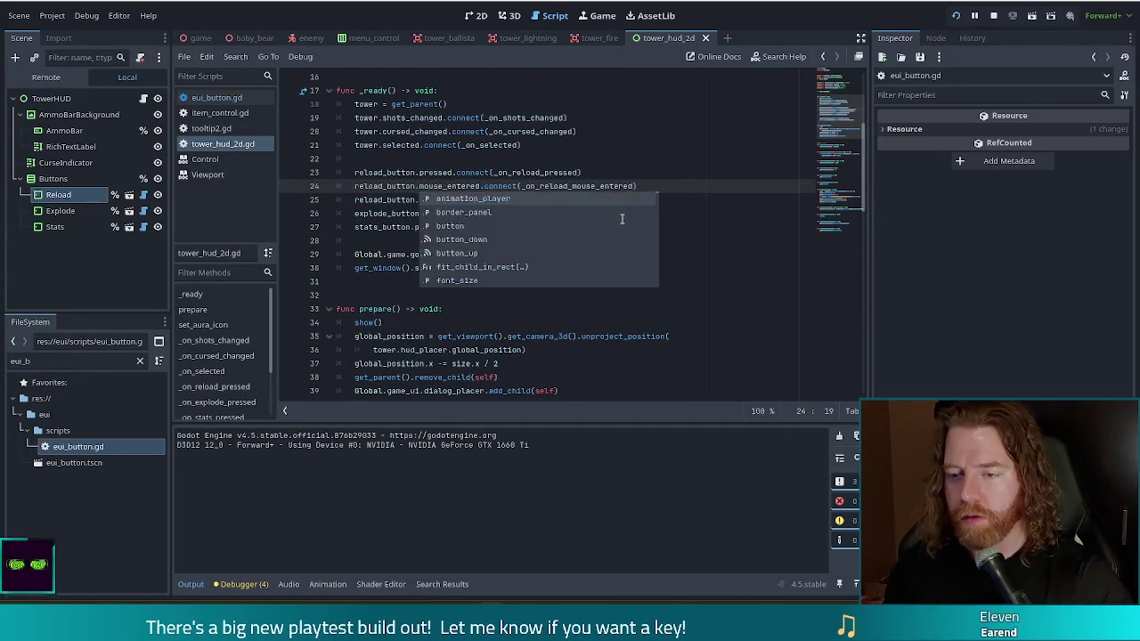
key("Escape")
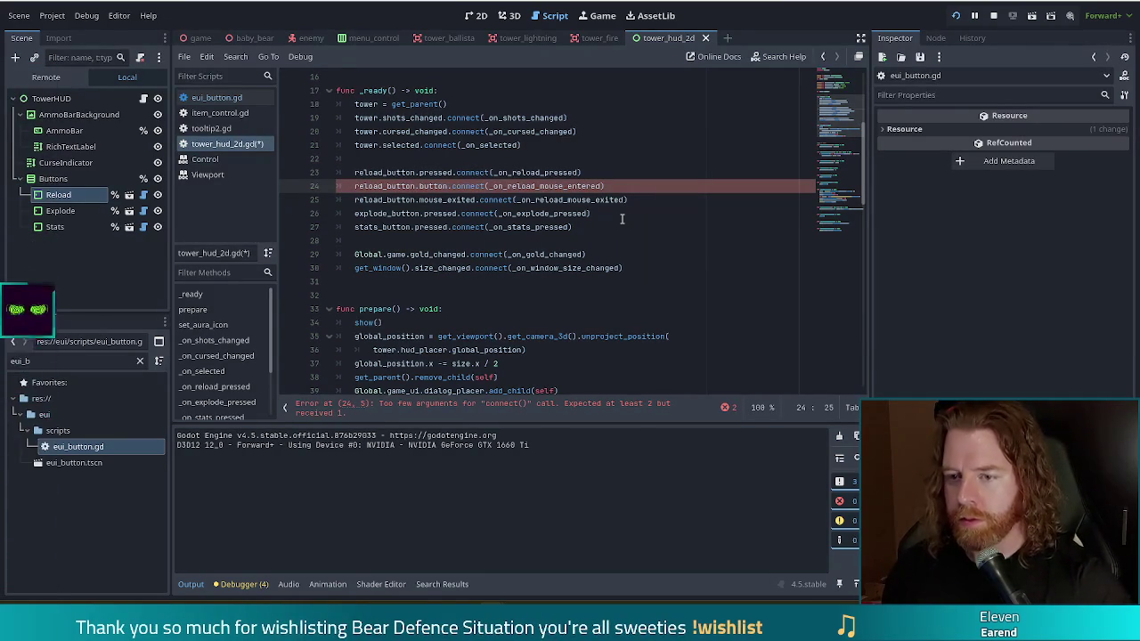
type(".mou")
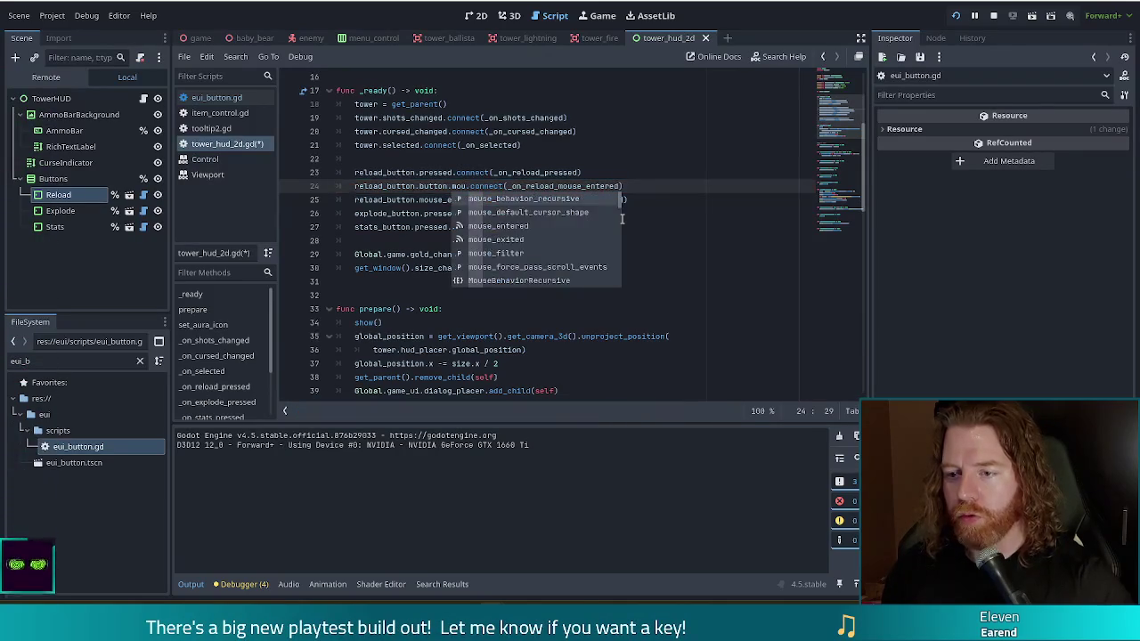
key("Return")
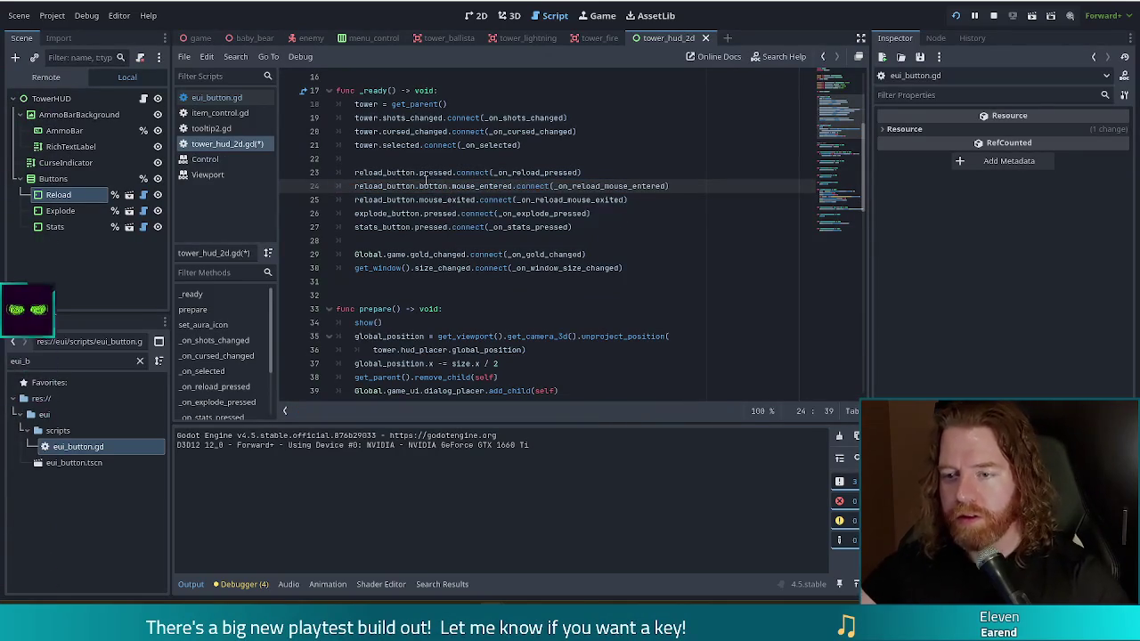
Copy .button into line 25 so it connects reload_button.button.mouse_exited
left_click_drag(448, 185, 415, 186)
key("ctrl+c")
left_click(416, 200)
key("ctrl+v")
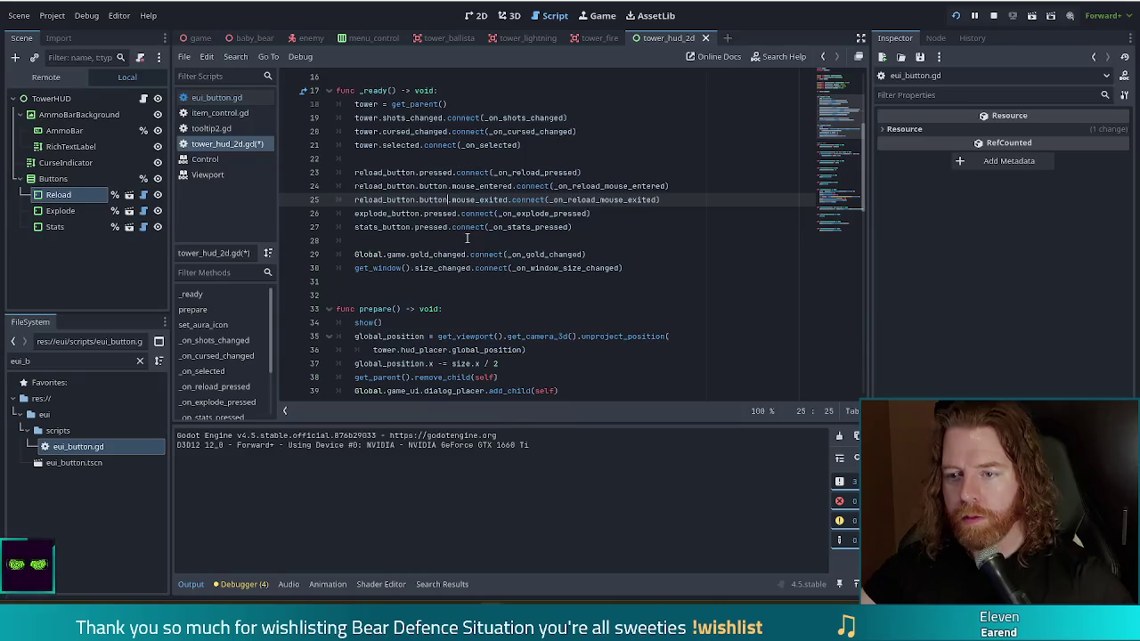
key("Left")
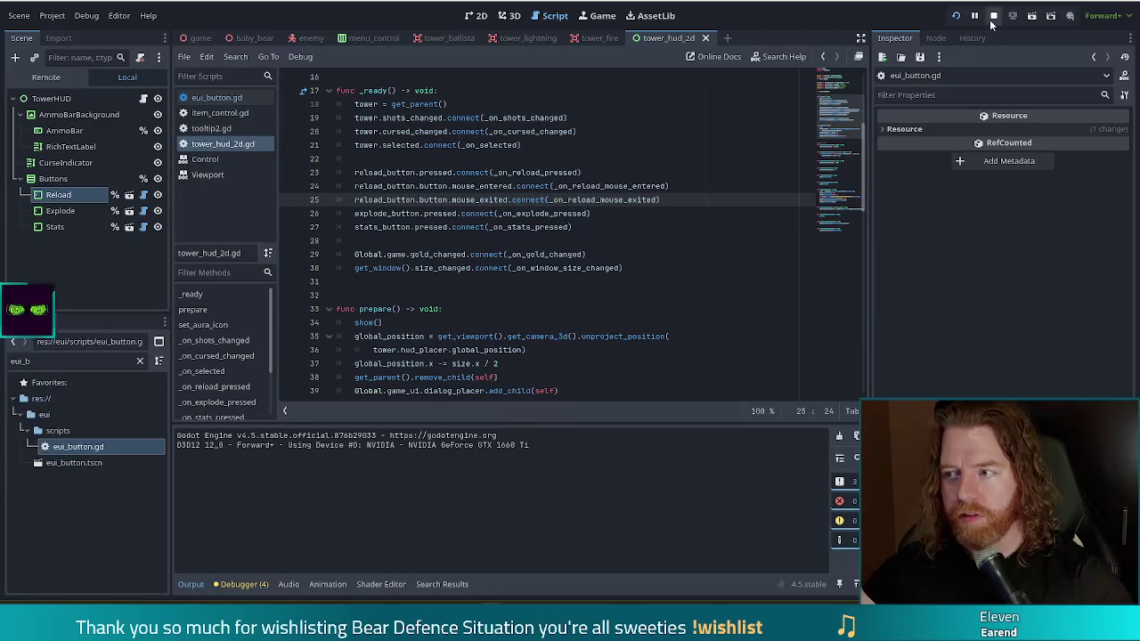
Relaunch the game, start a new game, and skip the intro to reach the board
left_click(993, 15)
left_click(954, 15)
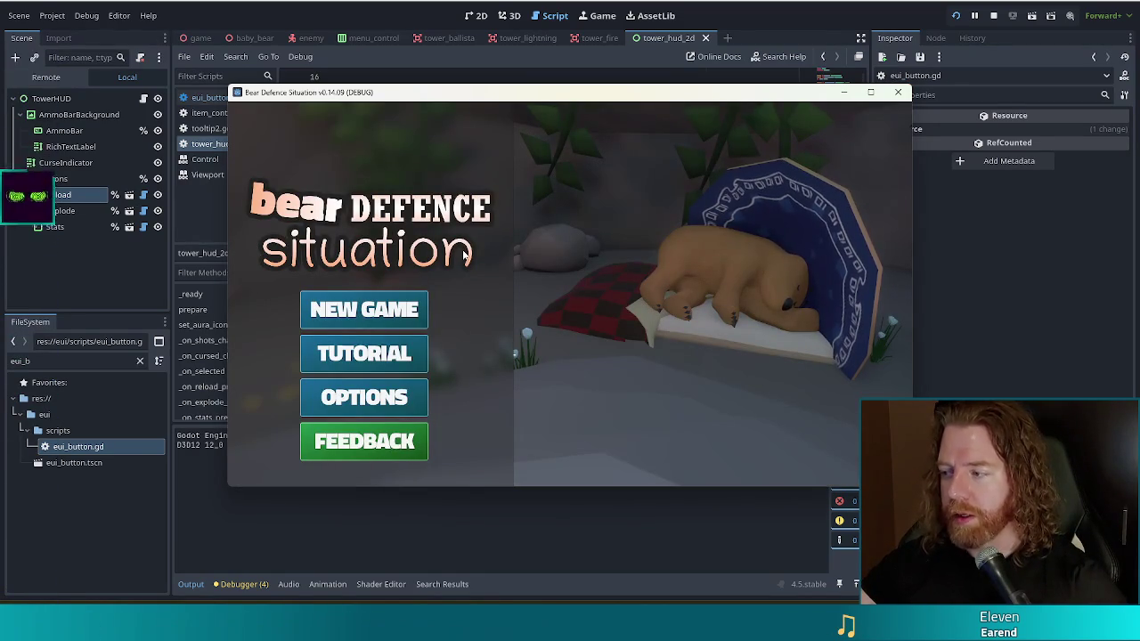
left_click(372, 316)
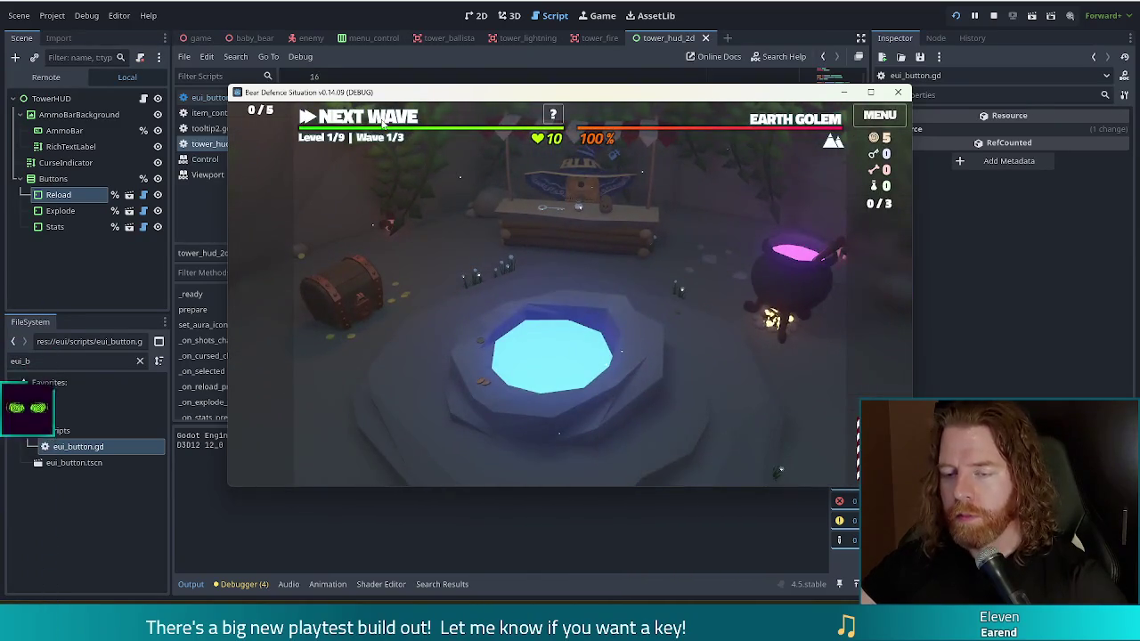
left_click(382, 123)
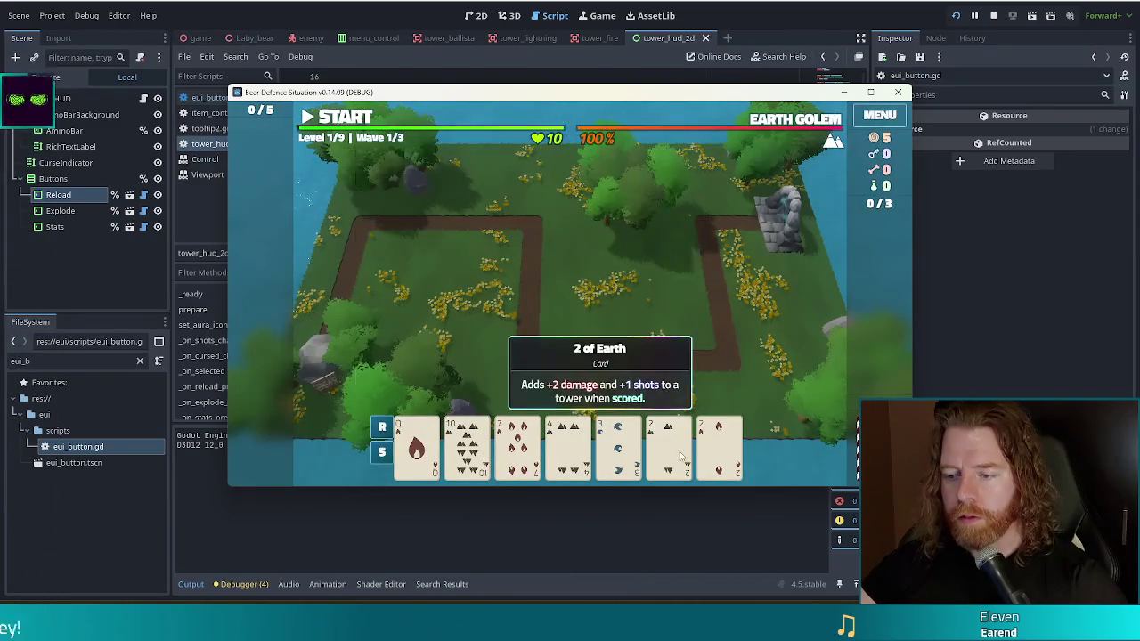
Play the Ballista card, place the tower mid-board, and select it to show its HUD
left_click(681, 456)
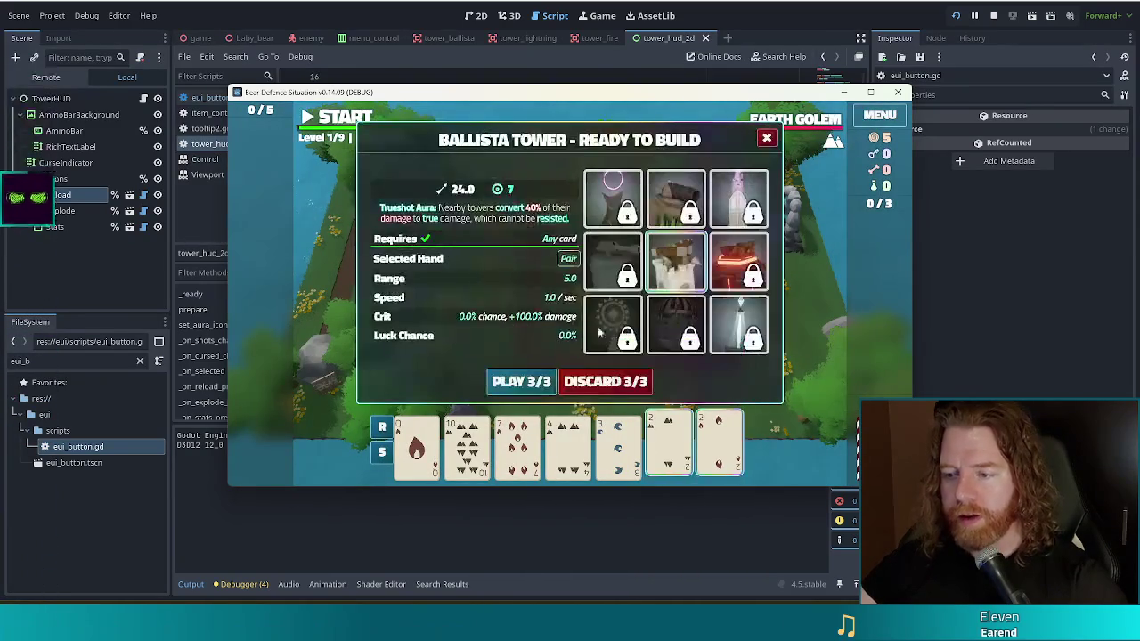
left_click(519, 382)
left_click(577, 315)
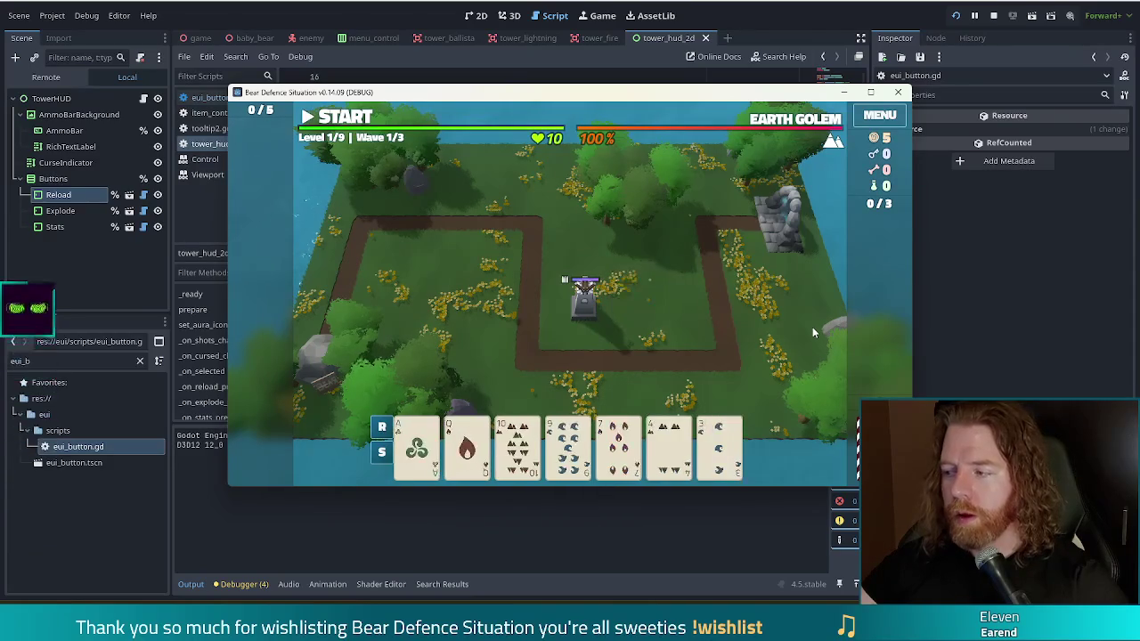
left_click(583, 298)
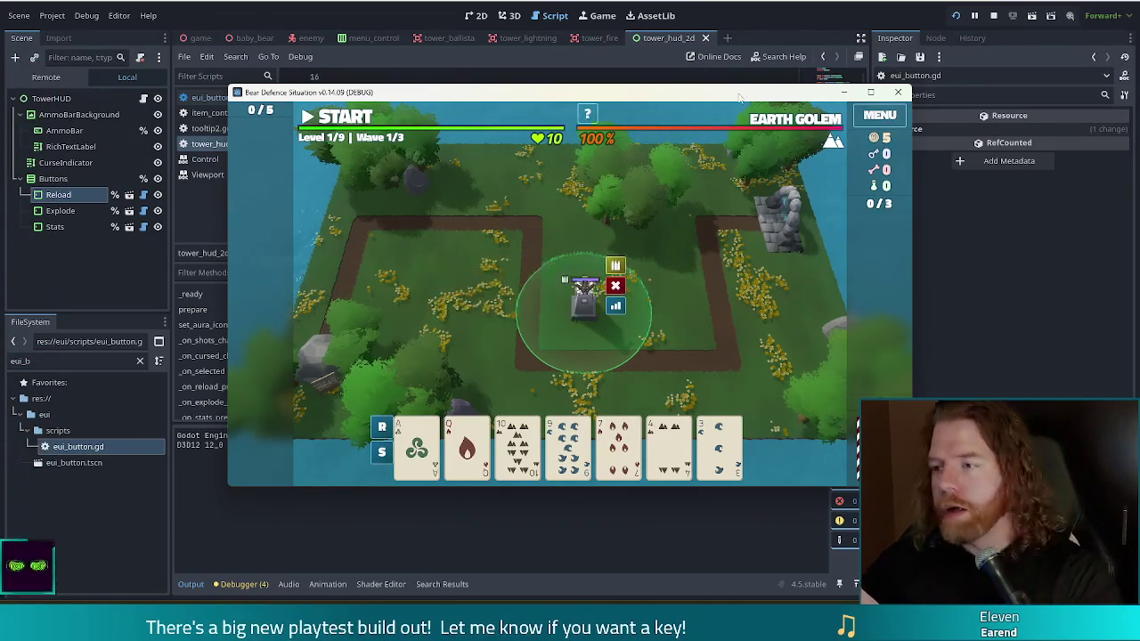
Bring the editor forward and open item_control.gd from the script list
left_click(311, 87)
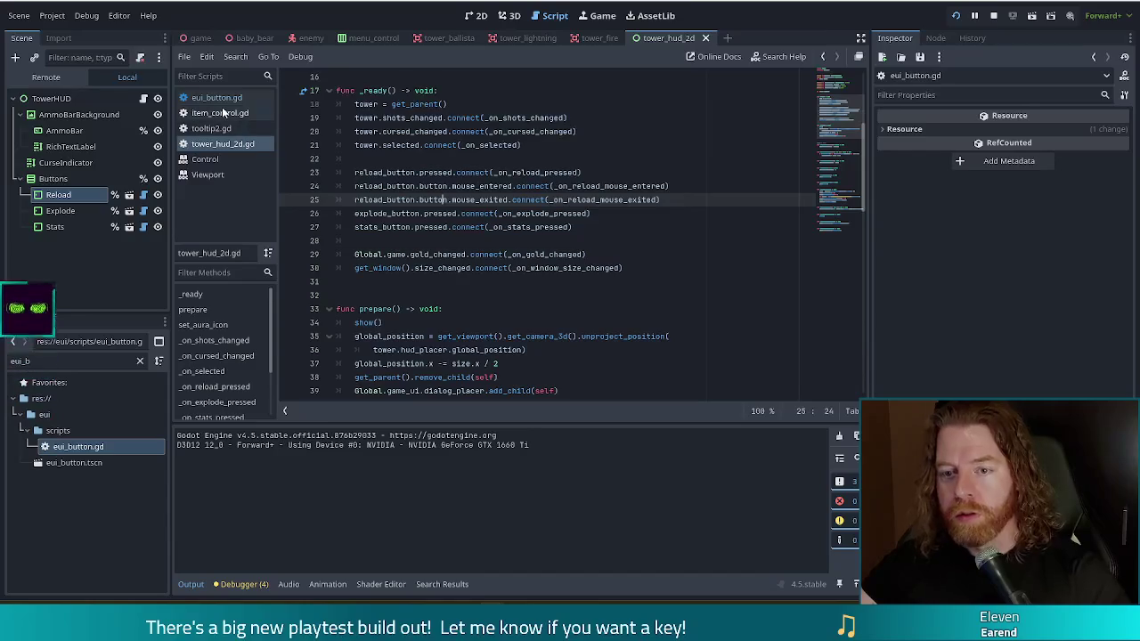
left_click(220, 112)
left_click(470, 173)
left_click_drag(849, 198, 847, 162)
Review item_control.gd's button hover signal connections on lines 83–85, then return to tower_hud_2d.gd
left_click(492, 188)
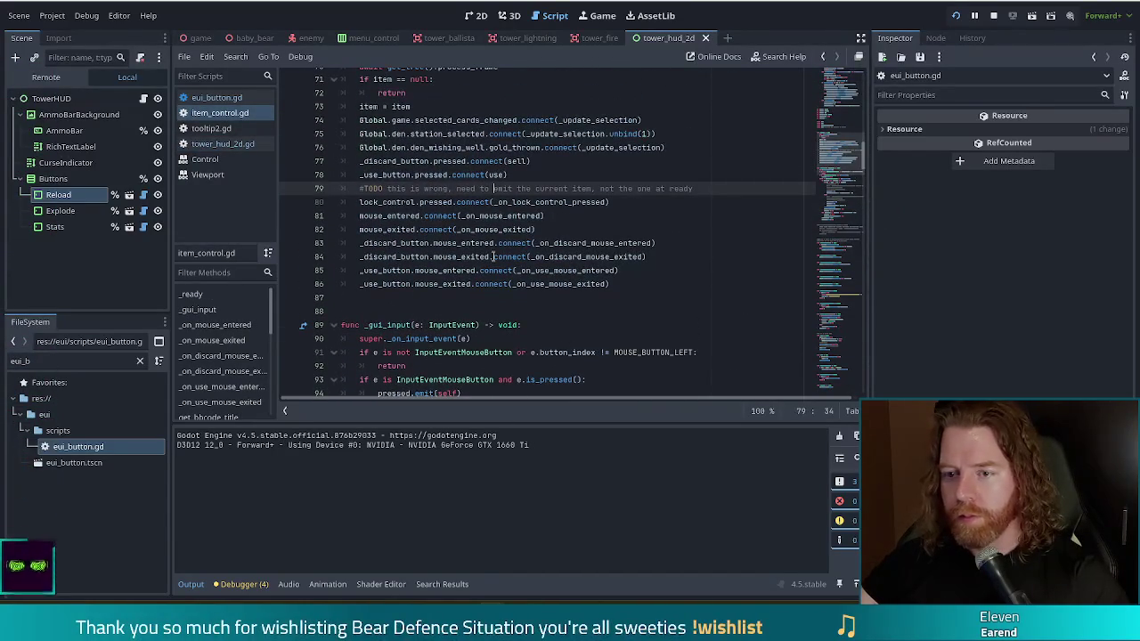
left_click(453, 228)
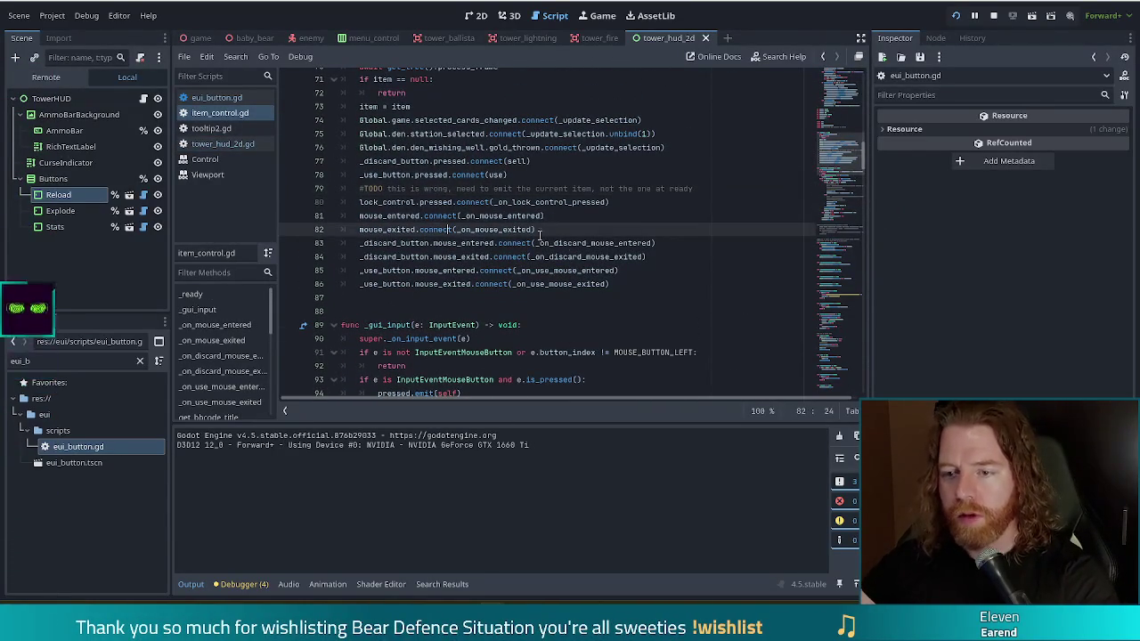
mouse_move(398, 242)
left_mouse_down()
mouse_move(505, 242)
mouse_move(387, 242)
mouse_move(464, 242)
mouse_move(468, 258)
left_mouse_up()
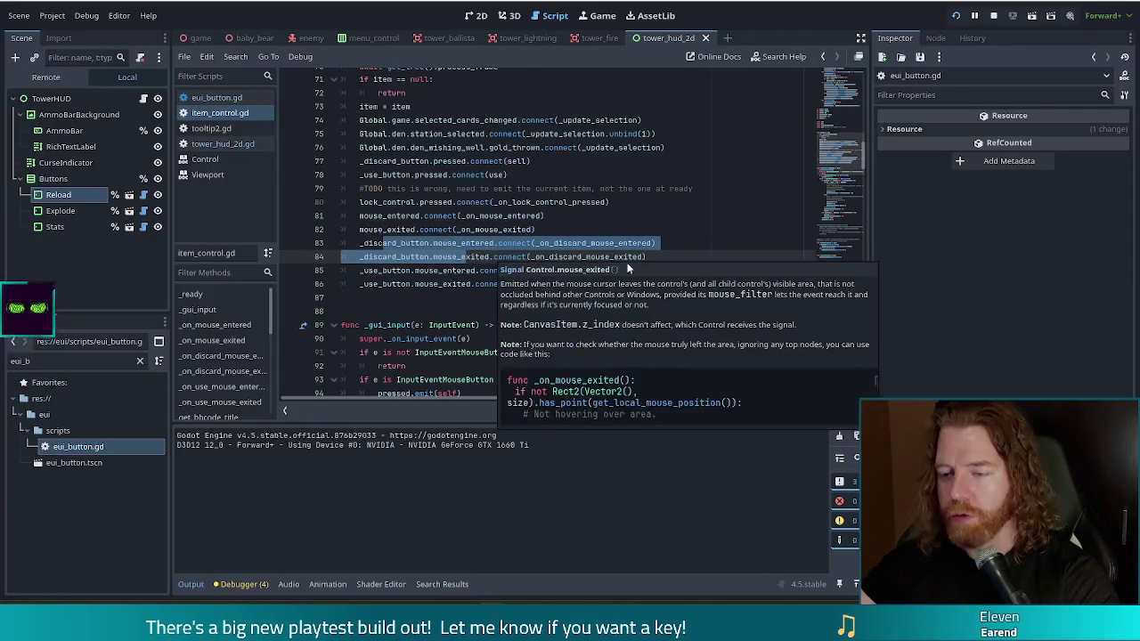
left_click(588, 242)
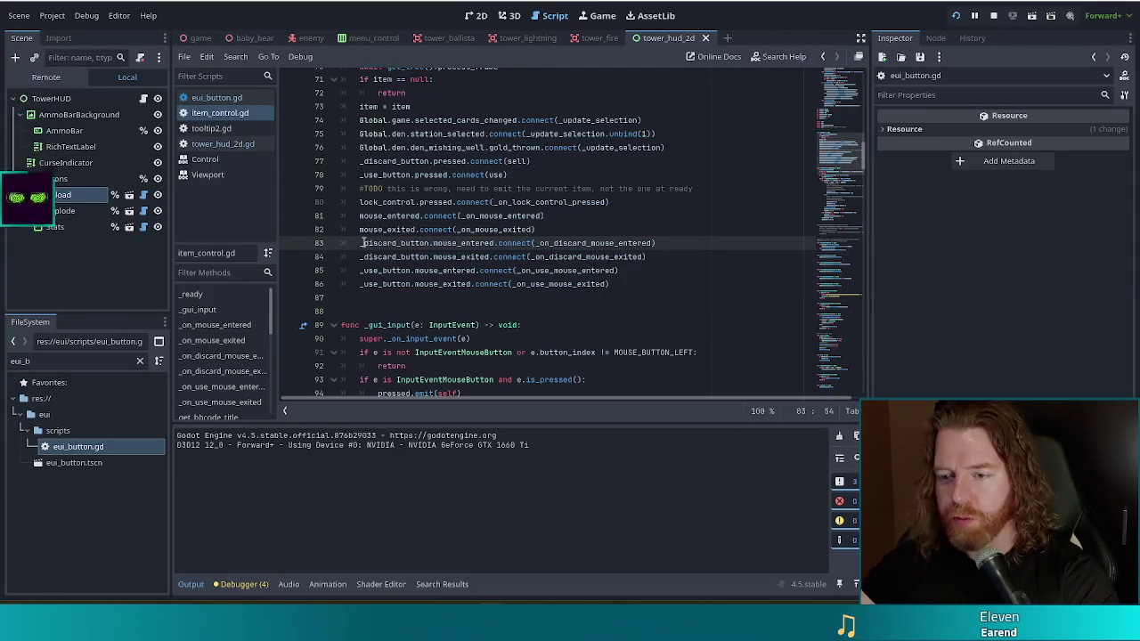
mouse_move(367, 242)
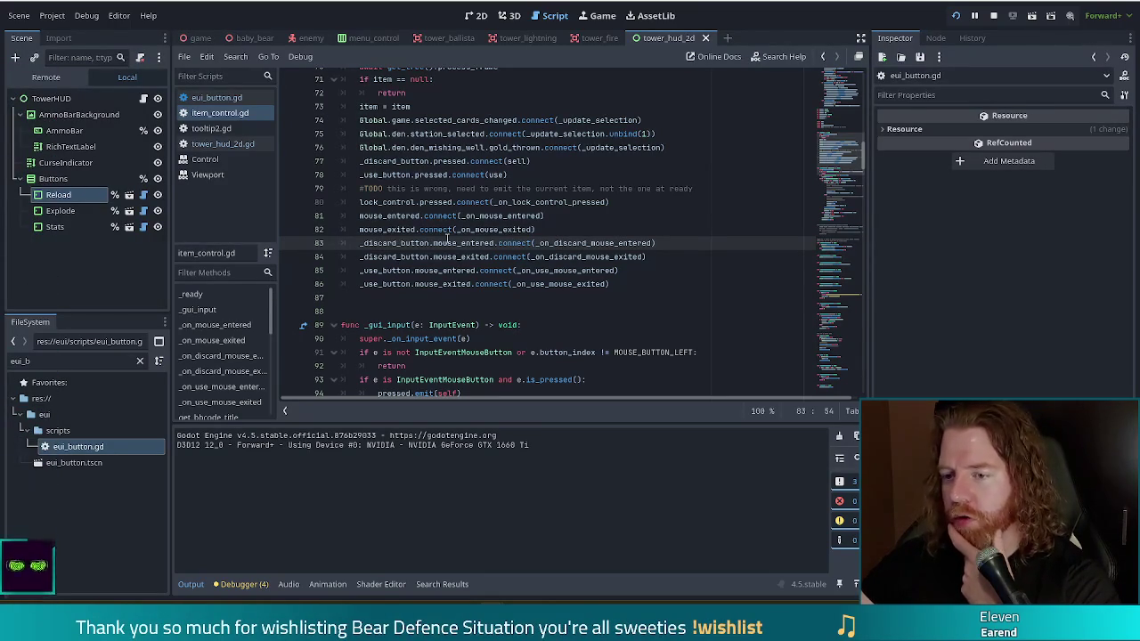
mouse_move(450, 243)
left_mouse_down()
mouse_move(512, 244)
mouse_move(512, 284)
left_mouse_up()
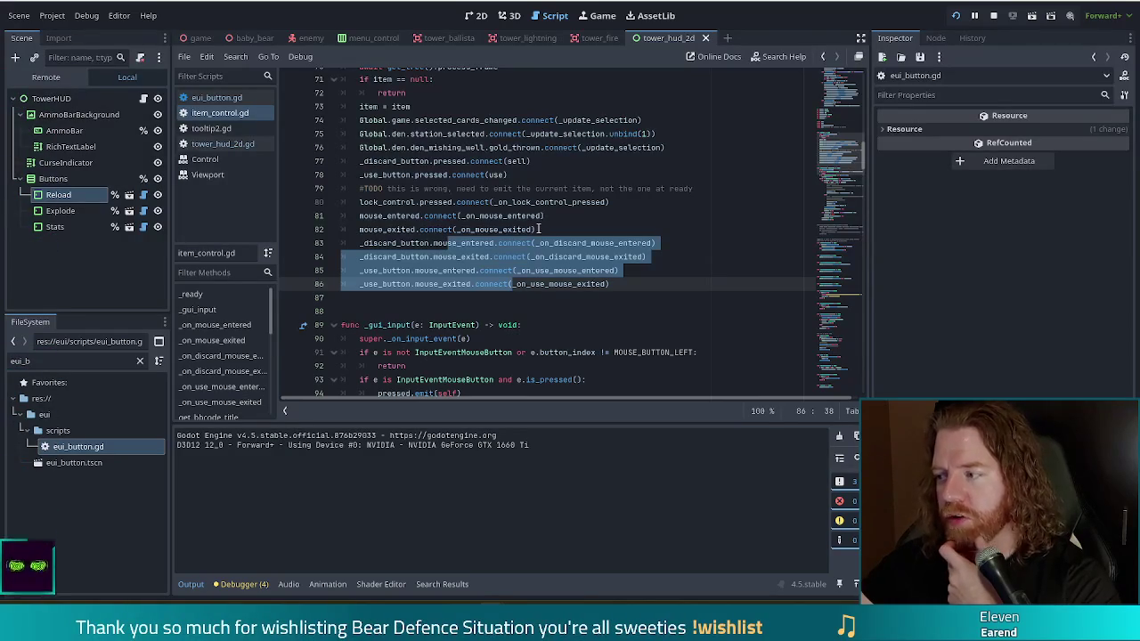
mouse_move(535, 215)
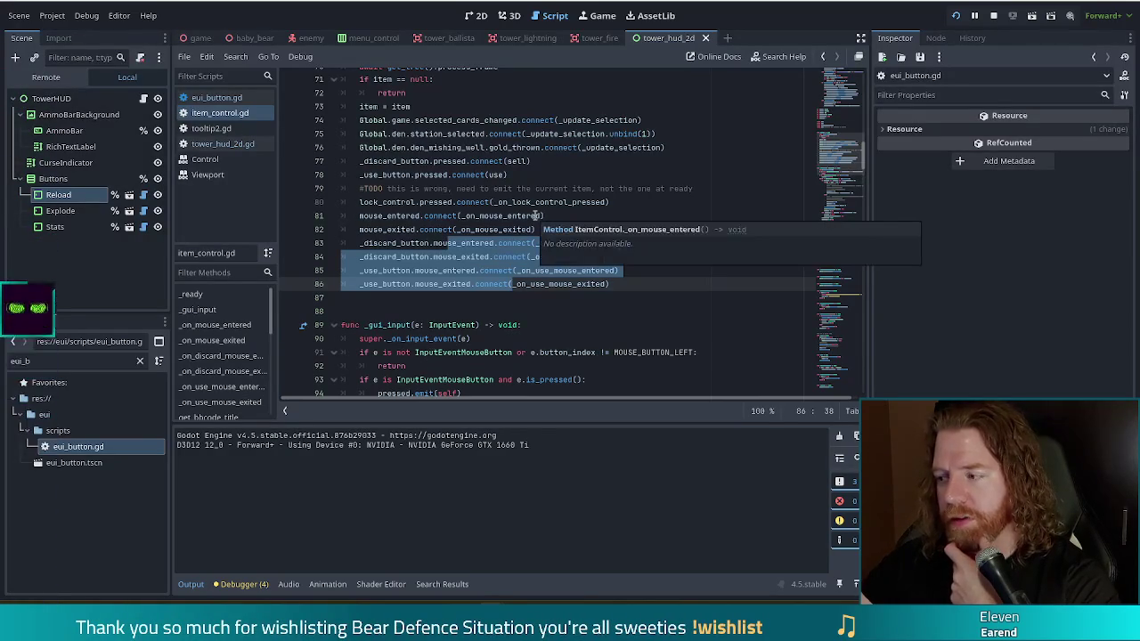
mouse_move(509, 258)
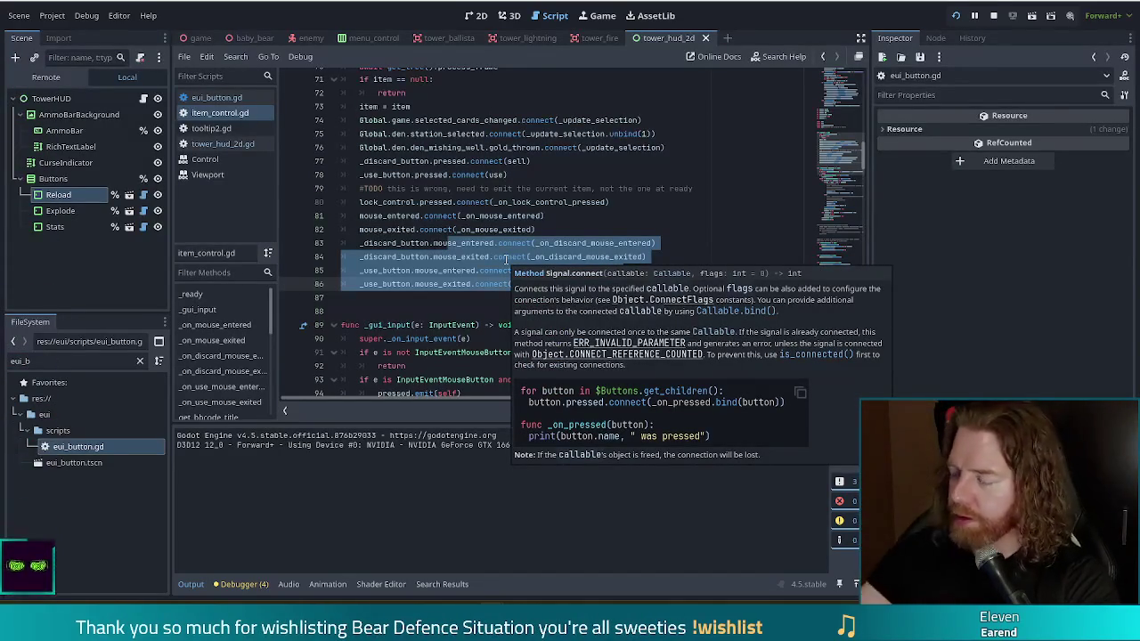
left_click(626, 271)
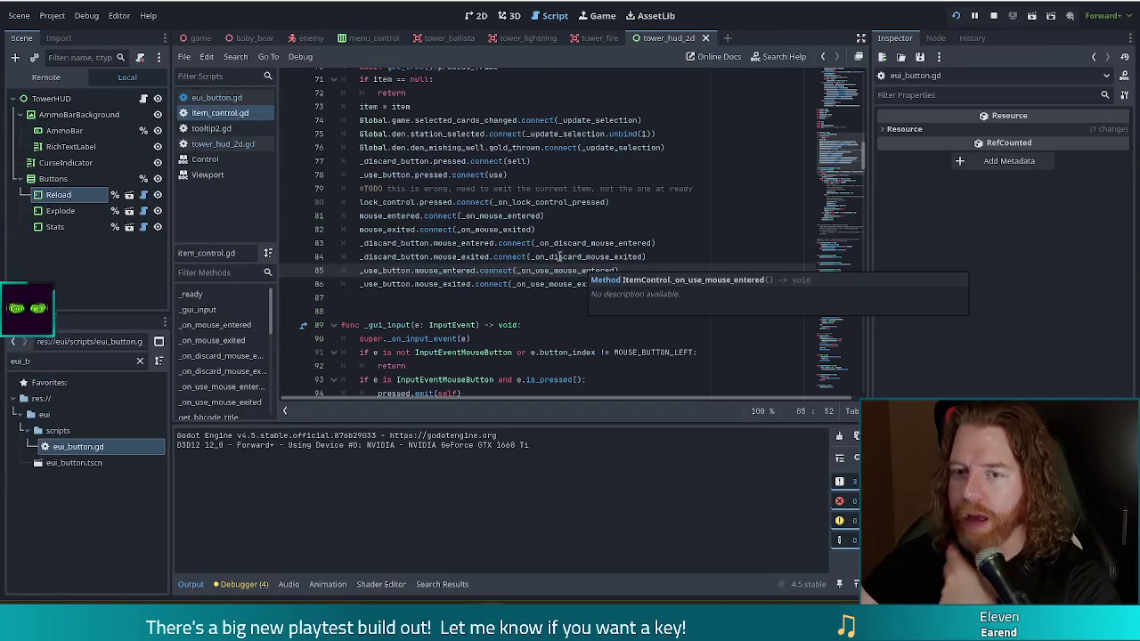
left_click(202, 146)
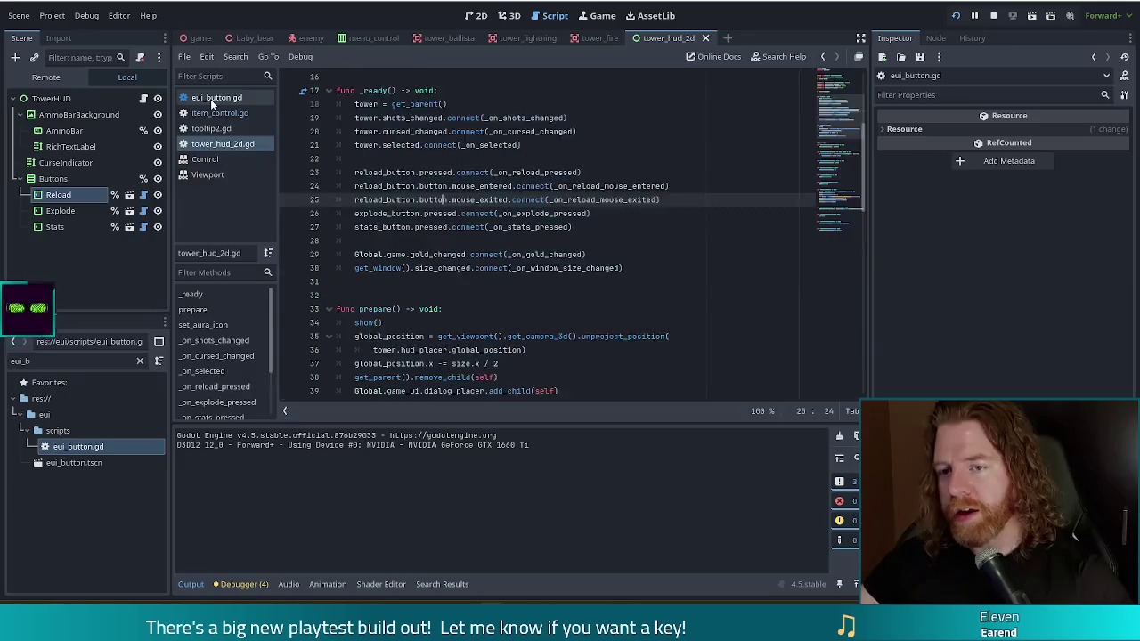
Open eui_button.gd and scroll down to its _on_mouse_exited function
left_click(213, 98)
left_click(475, 219)
scroll(589, 239, "down", 10)
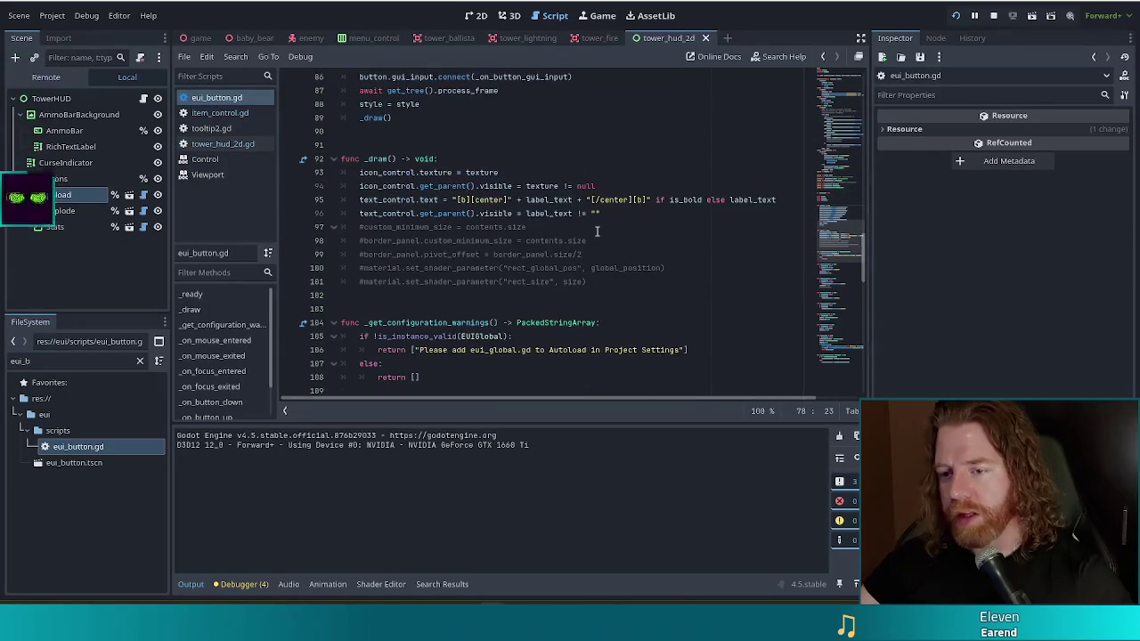
scroll(597, 232, "down", 3)
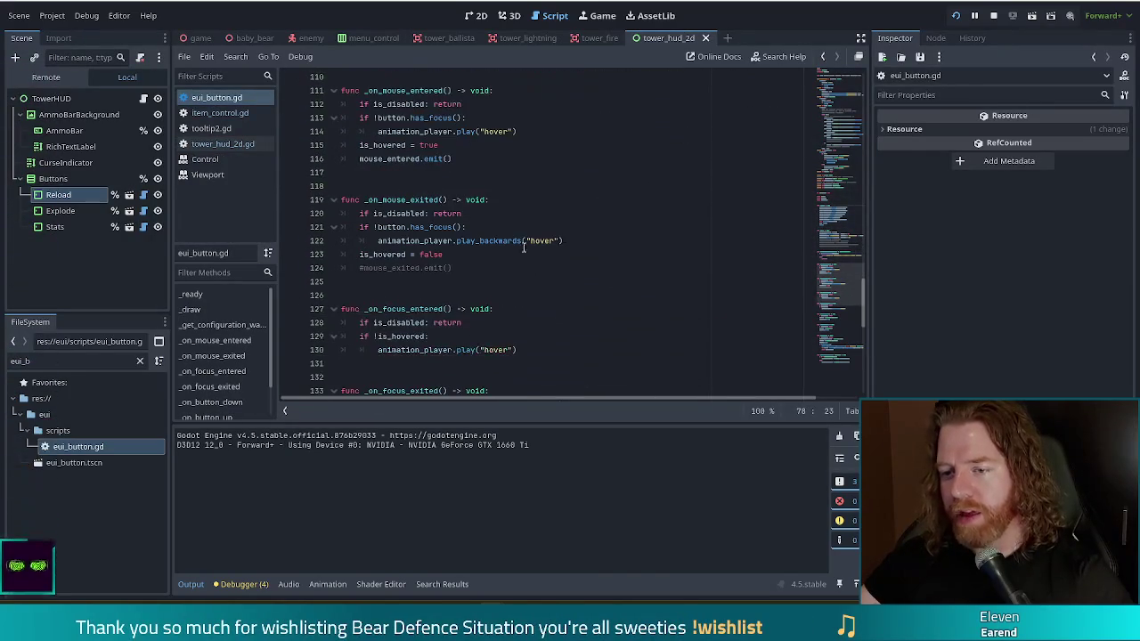
Uncomment mouse_exited.emit() on line 124 and save eui_button.gd
left_click(499, 266)
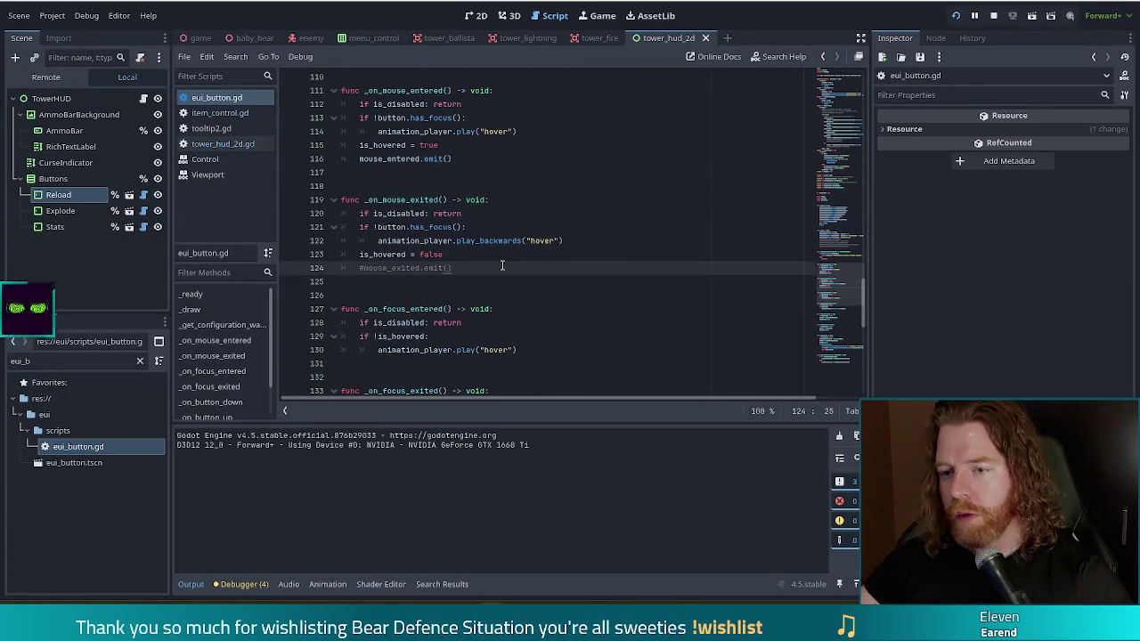
left_click(399, 265)
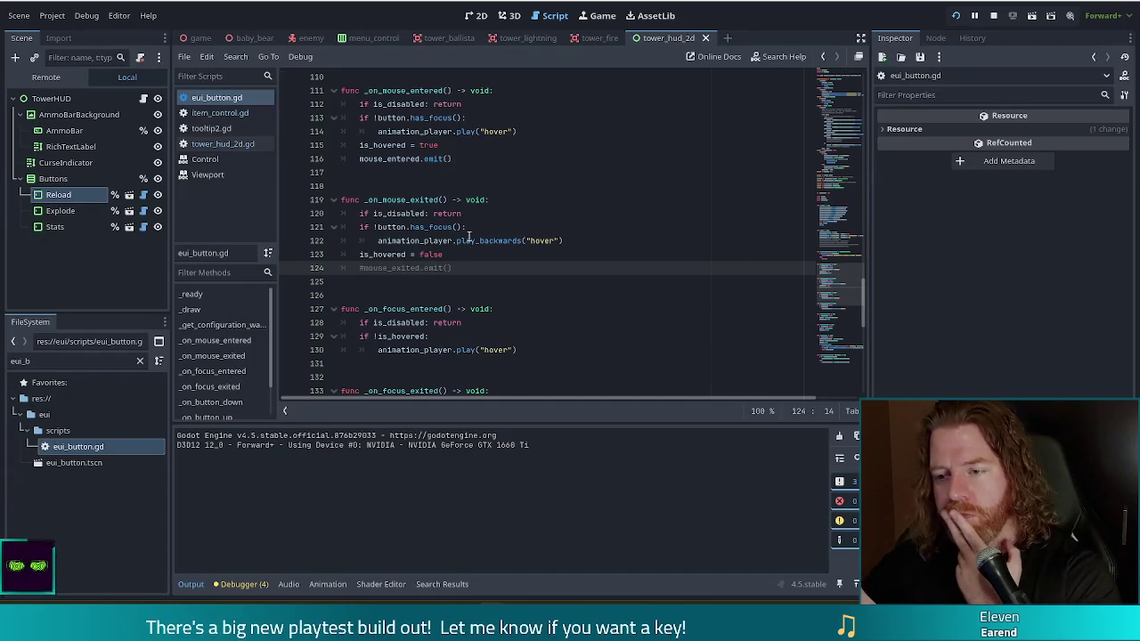
mouse_move(469, 237)
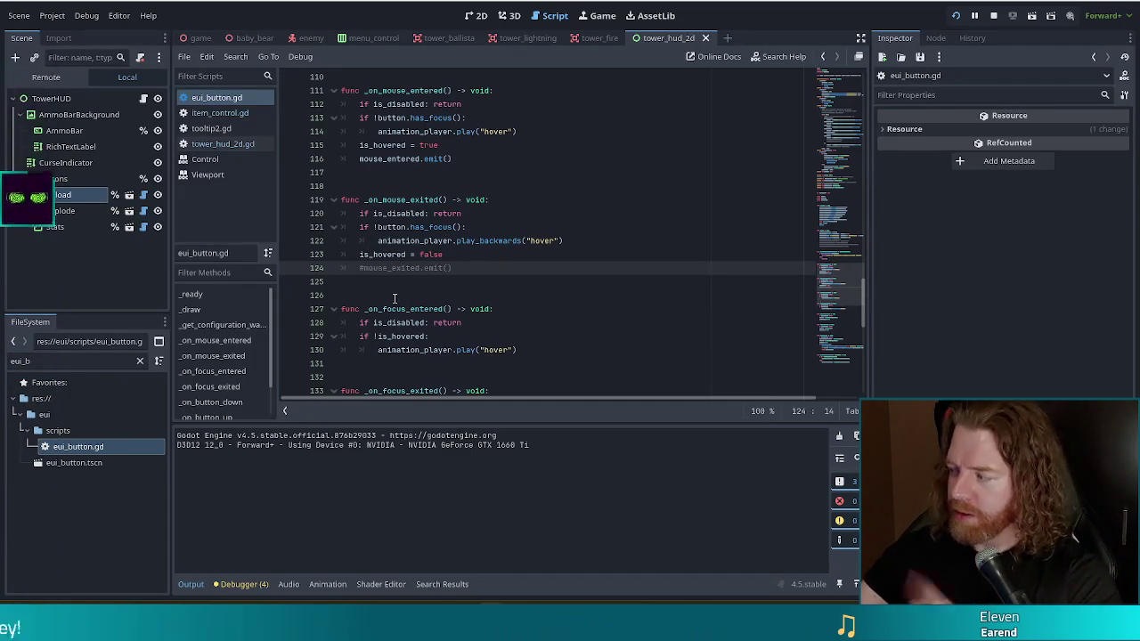
left_click(362, 267)
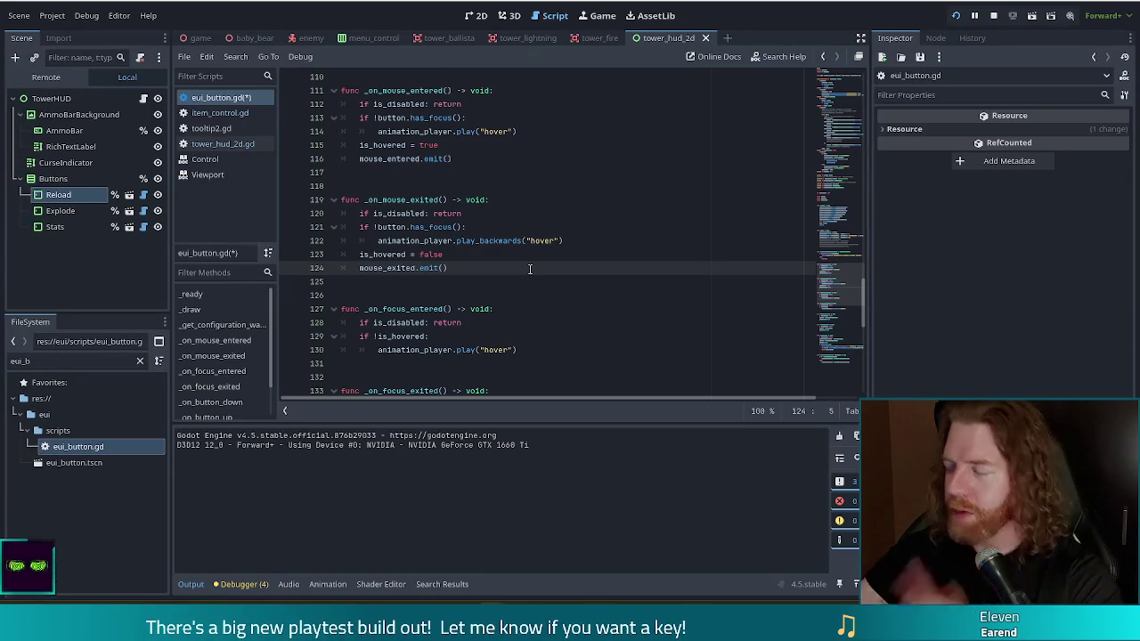
key("ctrl+s")
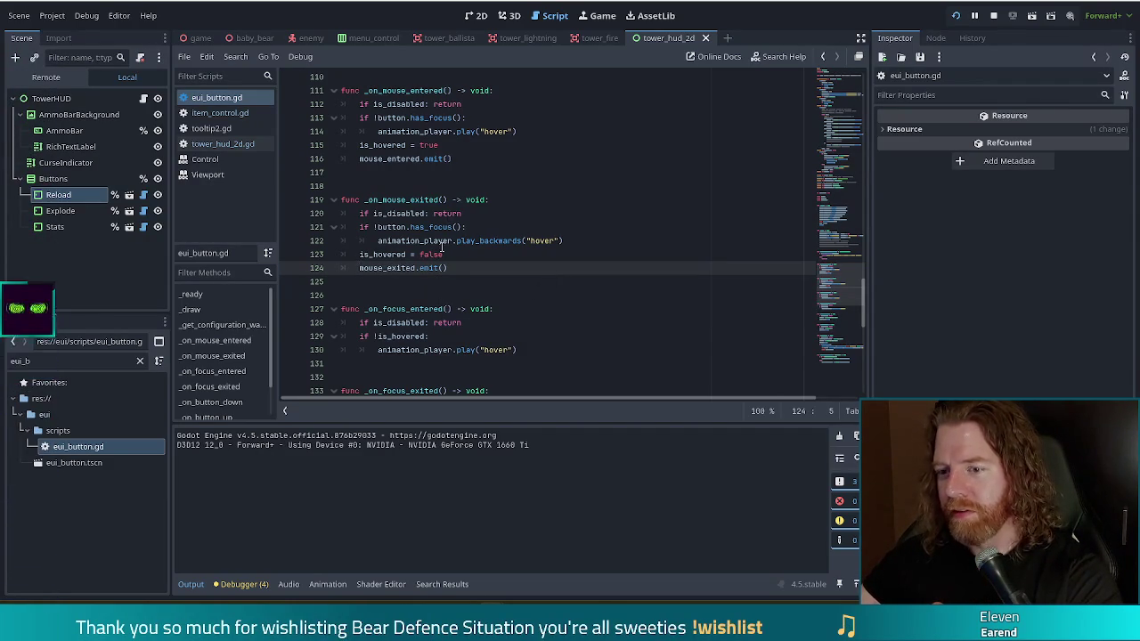
scroll(486, 222, "down", 2)
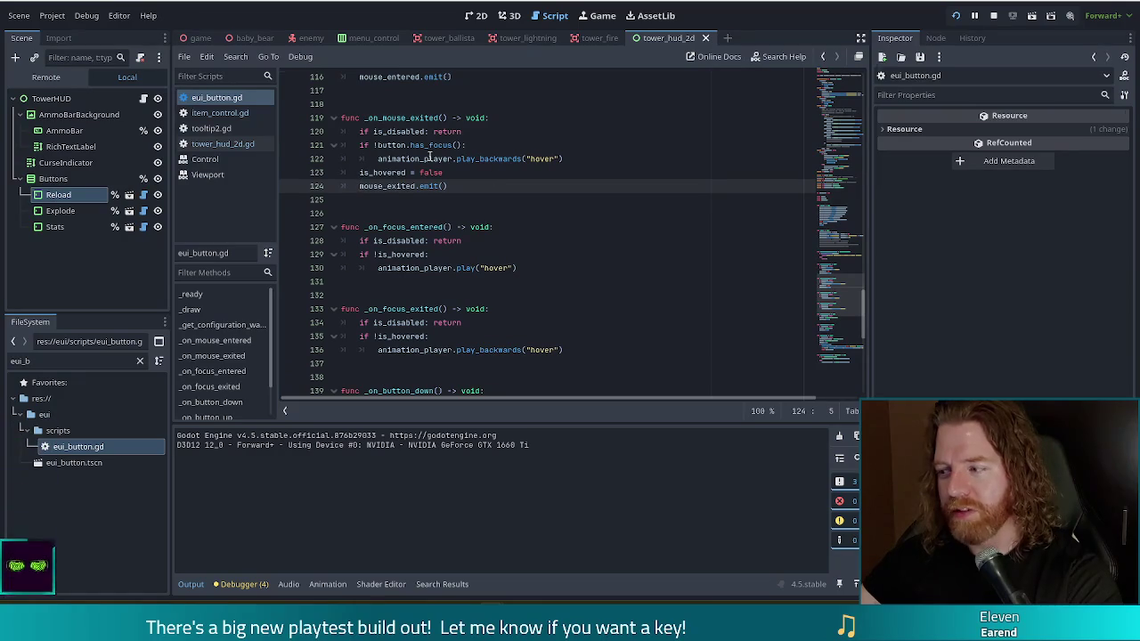
mouse_move(426, 149)
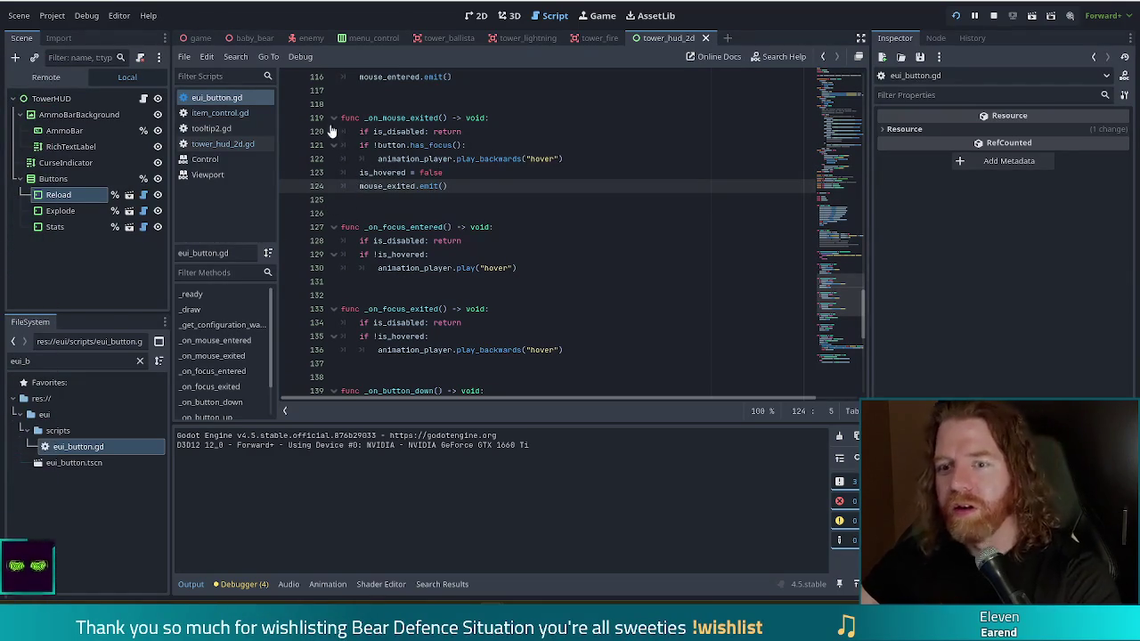
Delete '.button' from the reload_button hover connections on lines 24–25, save, and run the project
left_click(223, 144)
double_click(440, 199)
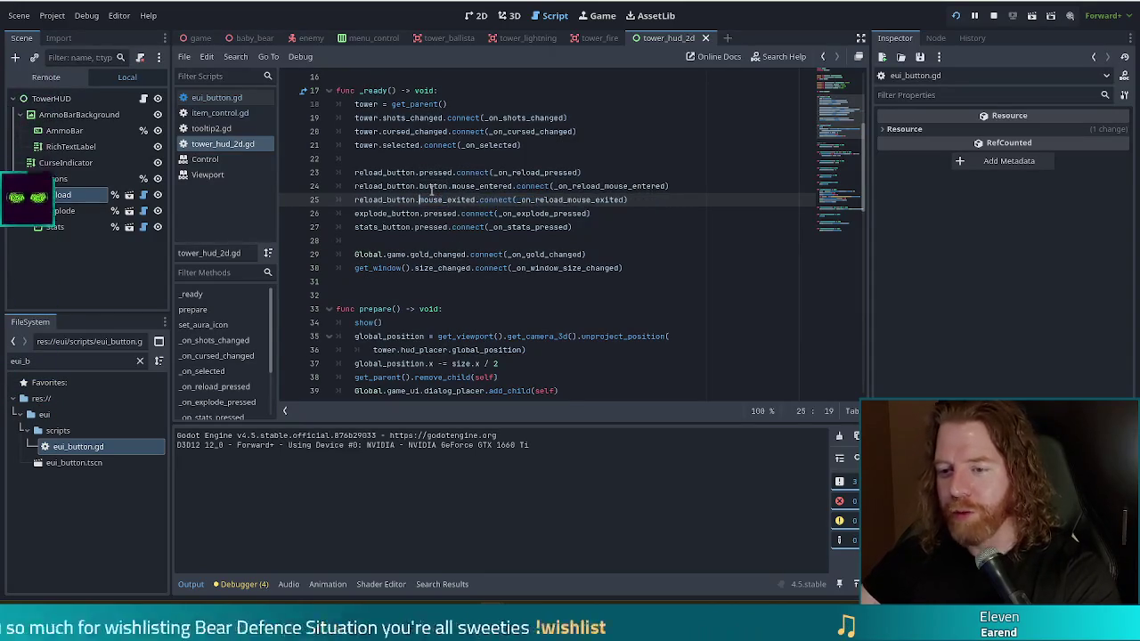
key("Delete")
key("Delete")
double_click(433, 186)
key("Delete")
key("Delete")
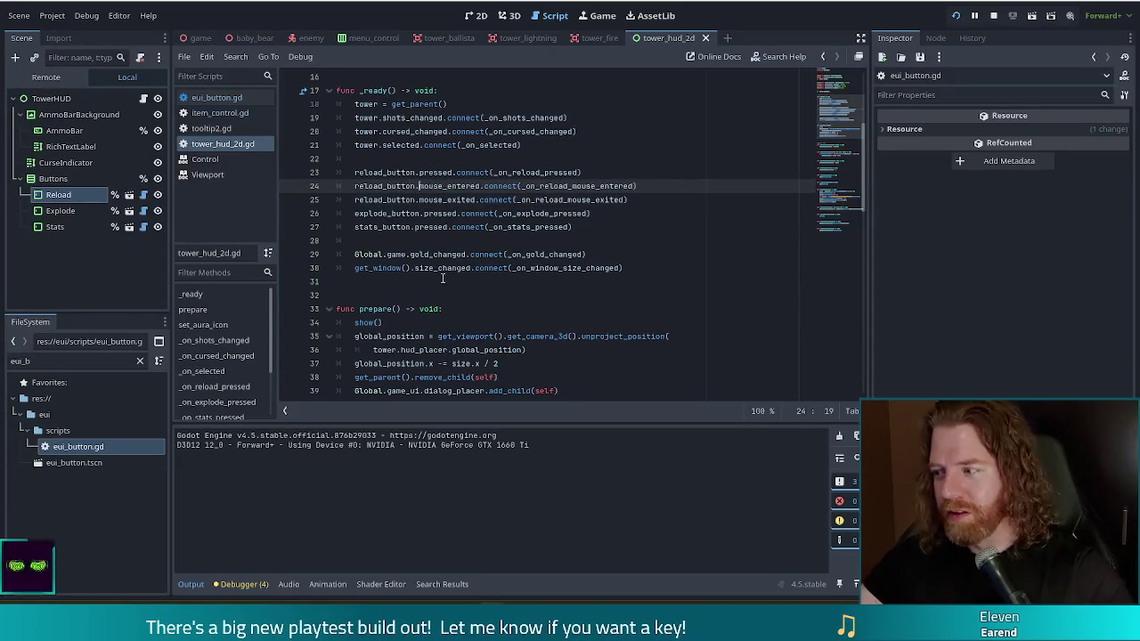
key("ctrl+s")
left_click(500, 199)
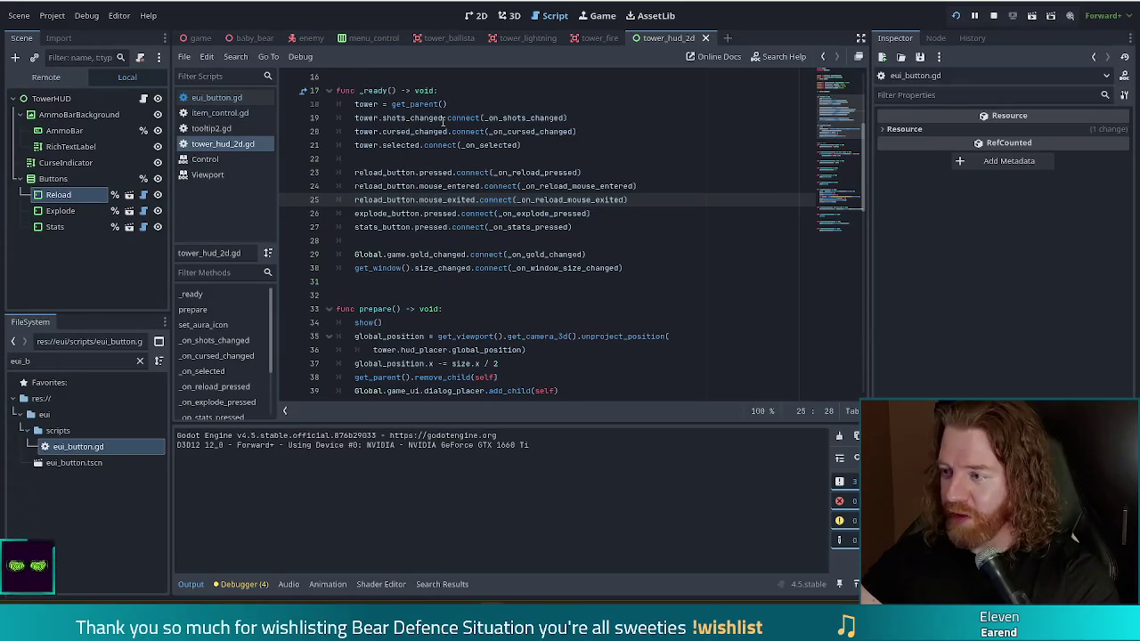
left_click(952, 25)
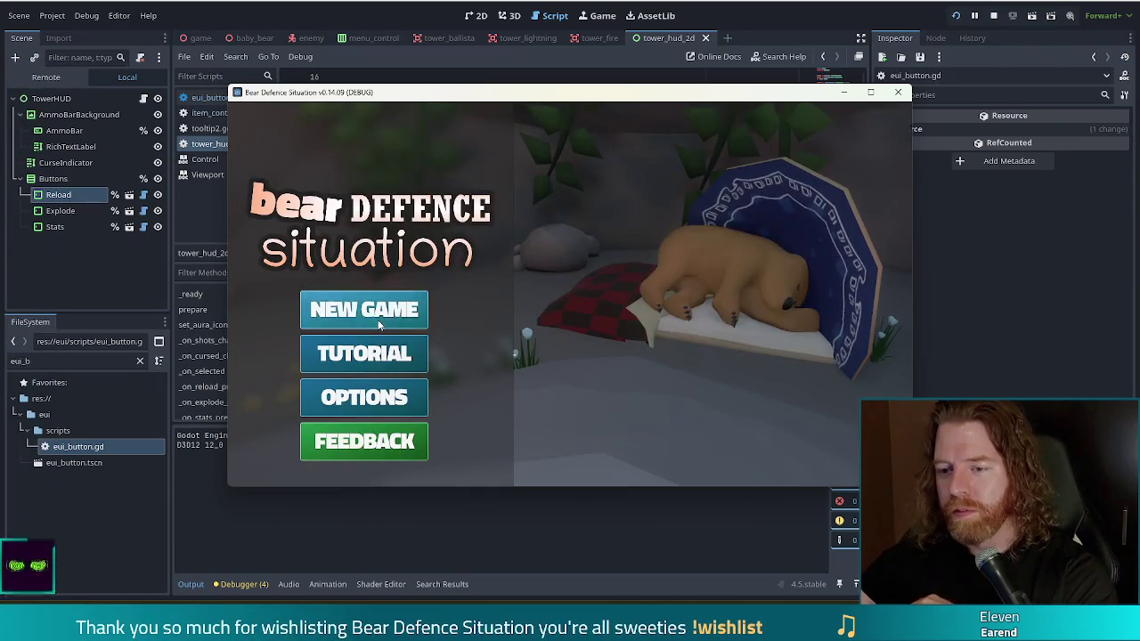
Start the level, build a ballista mid-map with the Jack of Fire card, and select it
left_click(378, 320)
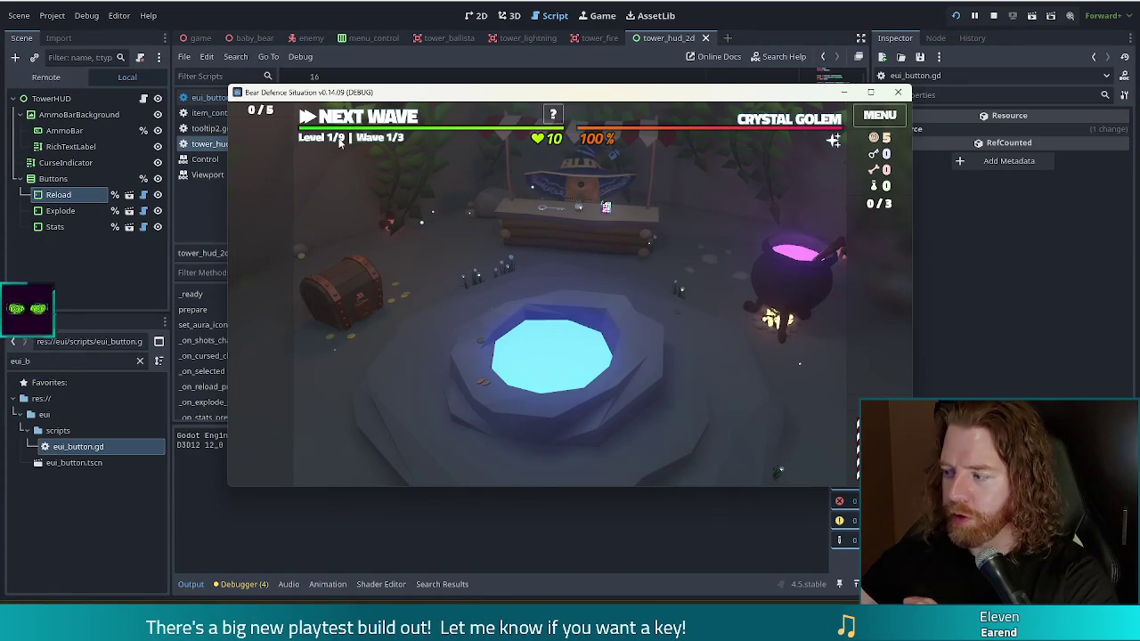
left_click(583, 191)
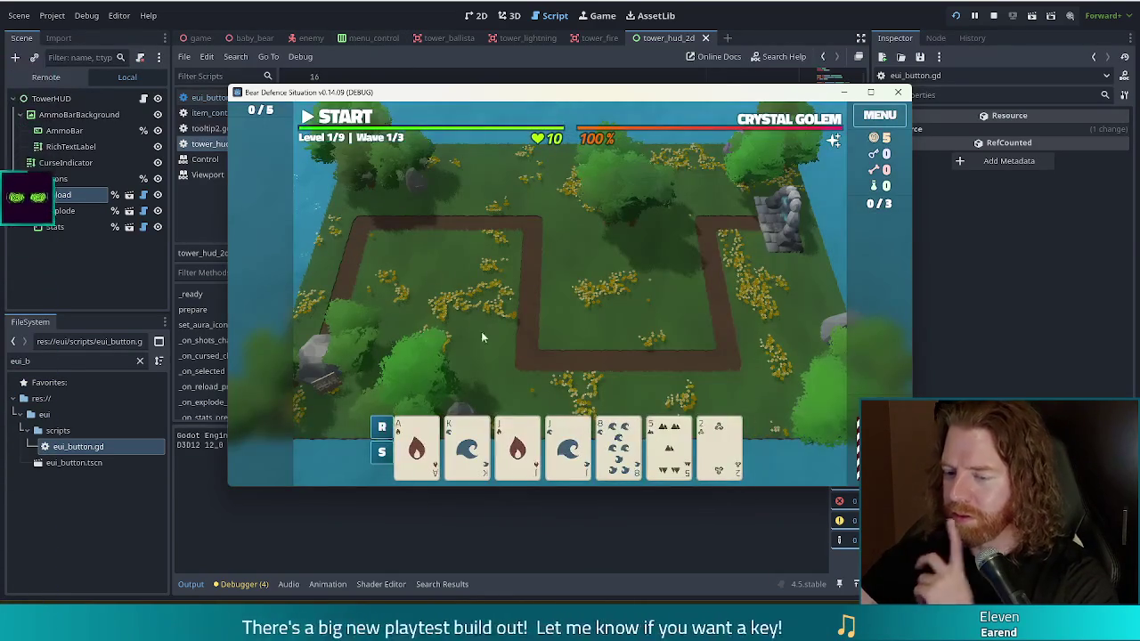
left_click(517, 445)
left_click(543, 389)
left_click(587, 303)
left_click(588, 318)
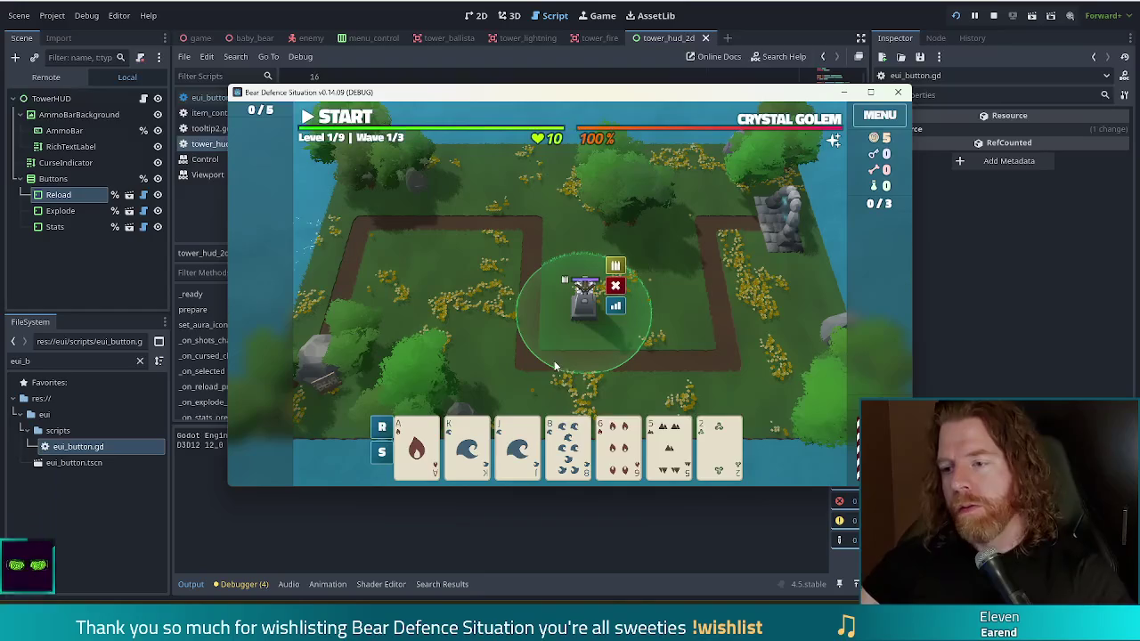
Check the Reload button's hover tooltip, deselect the tower, and stop the test run
mouse_move(561, 454)
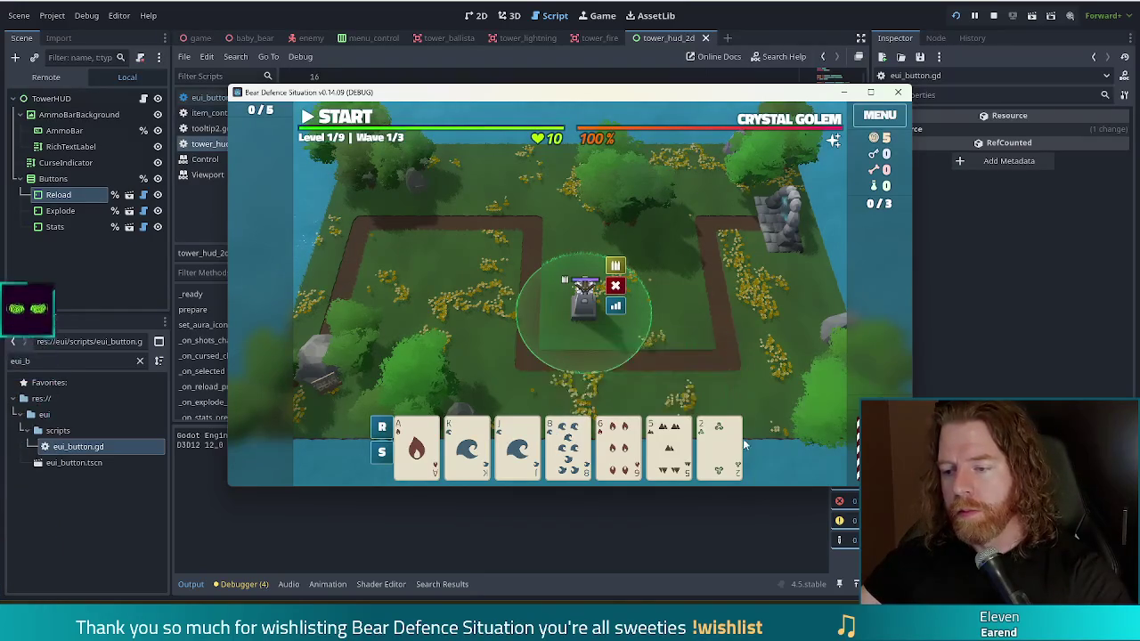
mouse_move(414, 451)
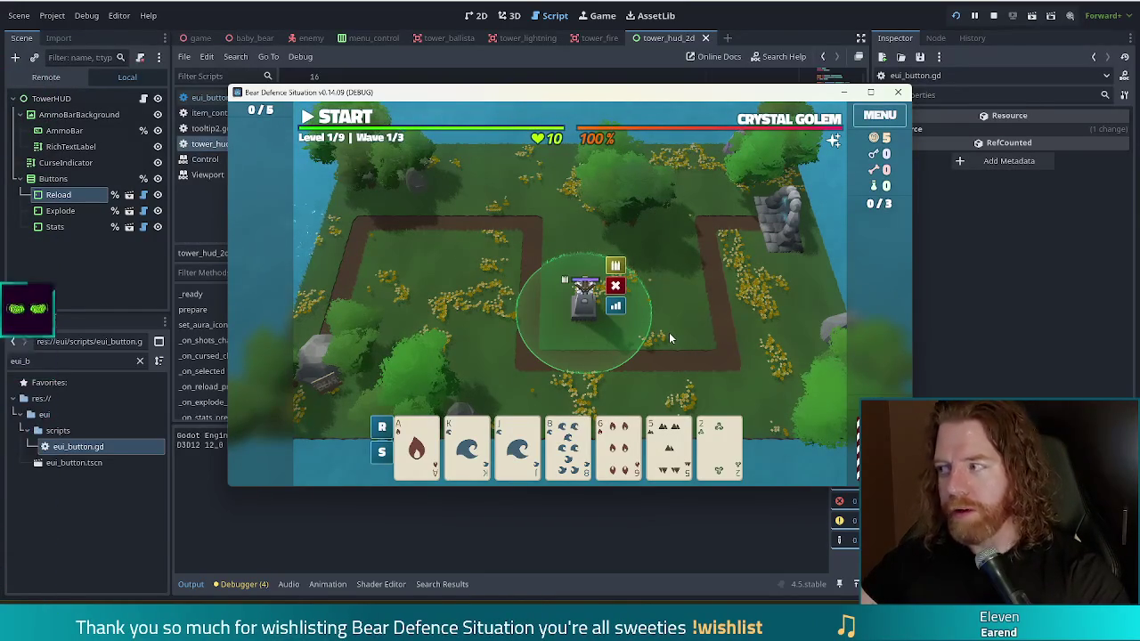
left_click(670, 336)
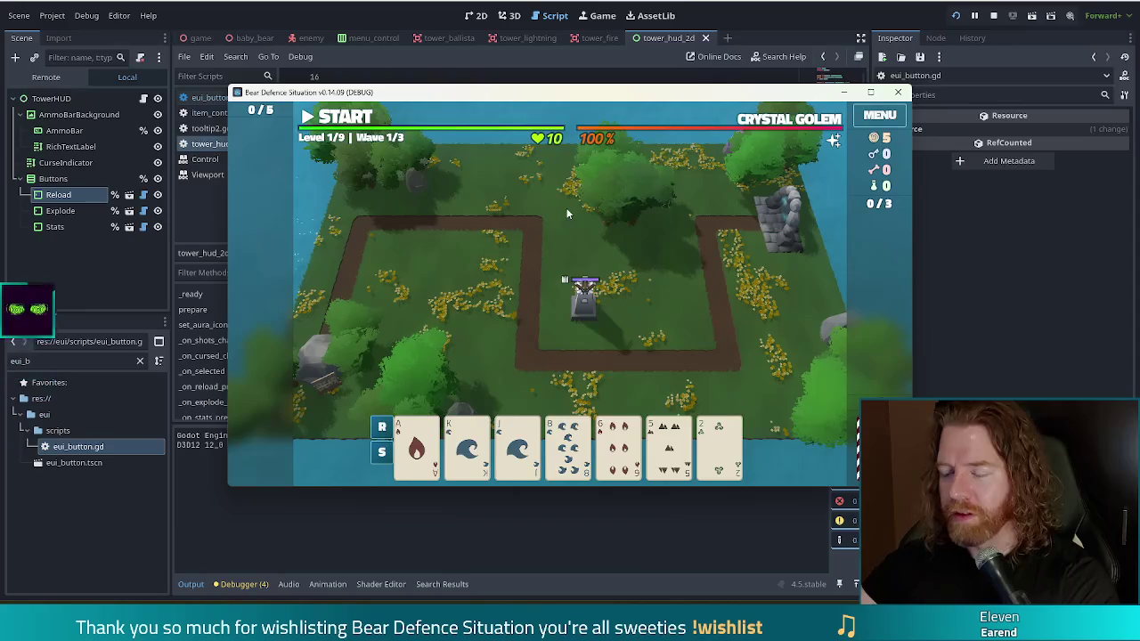
left_click(994, 16)
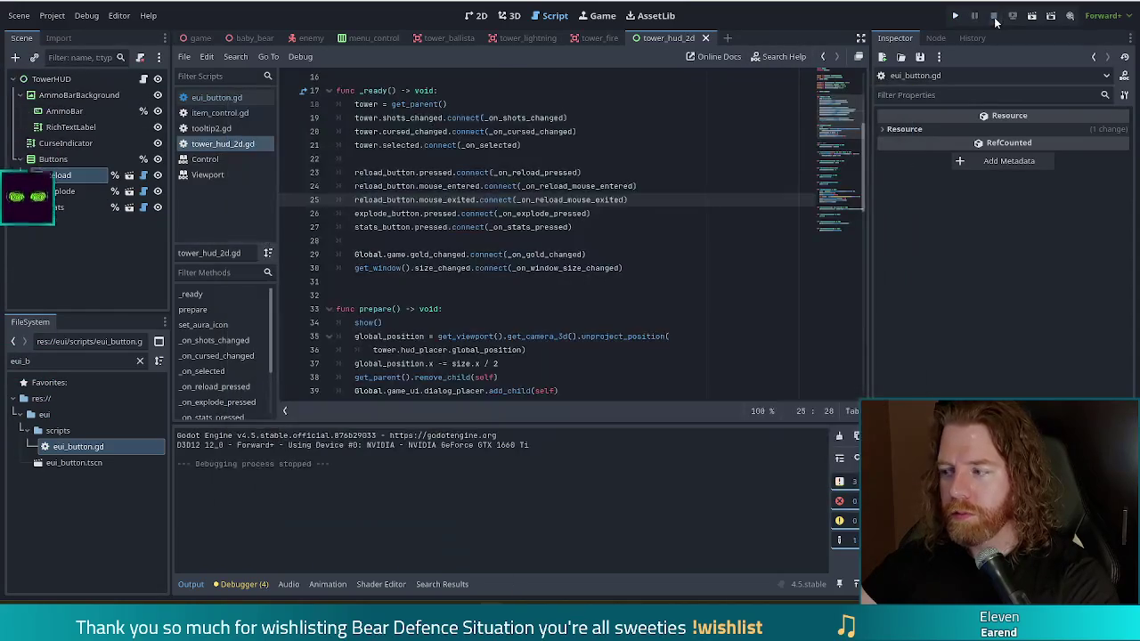
Open eui_button.gd, check the mouse_exited emit on line 124, and close it with Ctrl+W
left_click(552, 186)
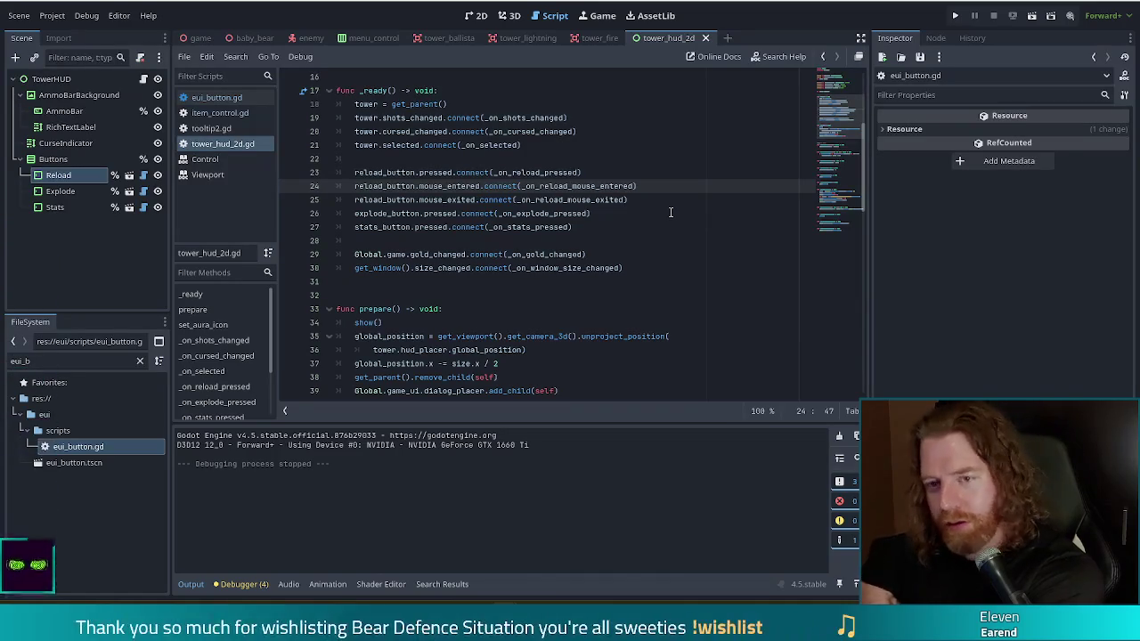
left_click(216, 97)
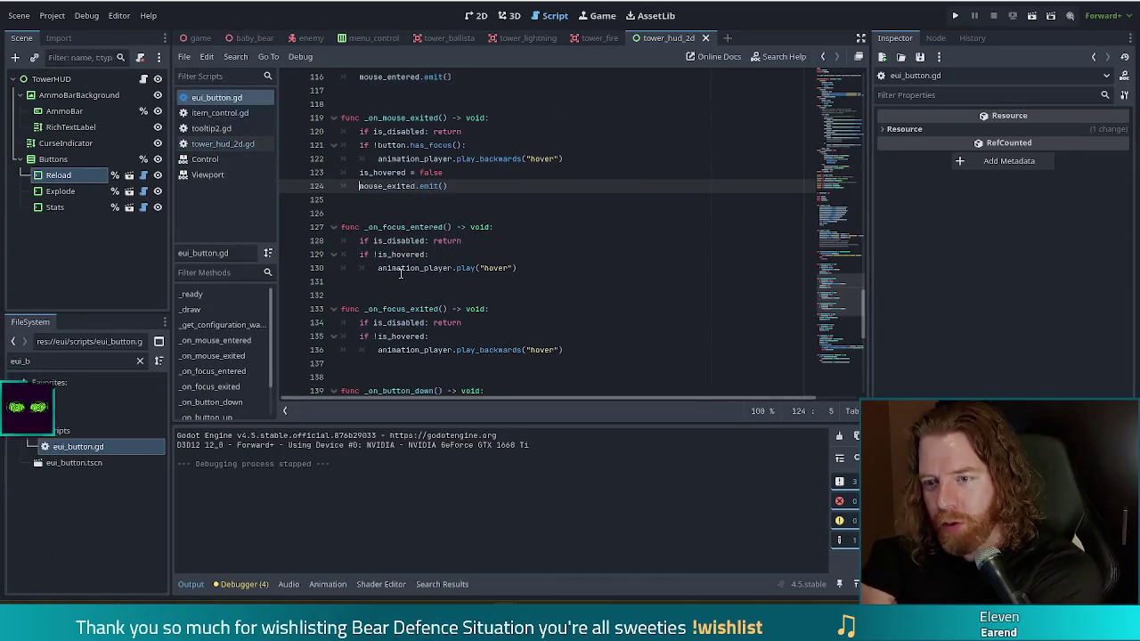
left_click(464, 189)
key("ctrl+w")
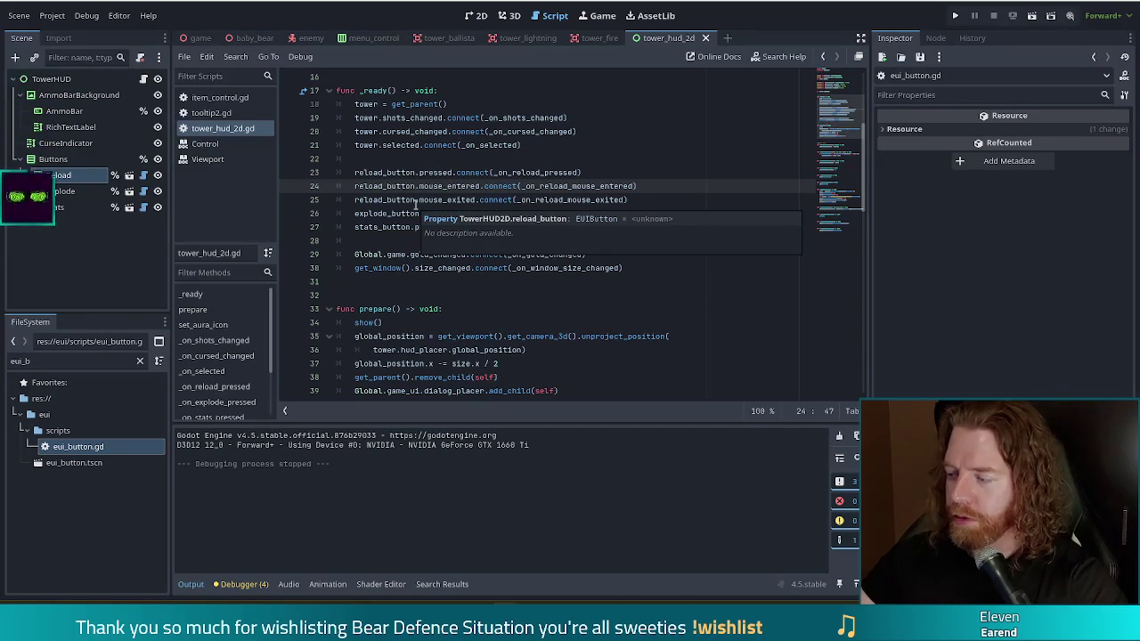
Back in tower_hud_2d.gd, open the eui_button.tscn scene from FileSystem
left_click(590, 214)
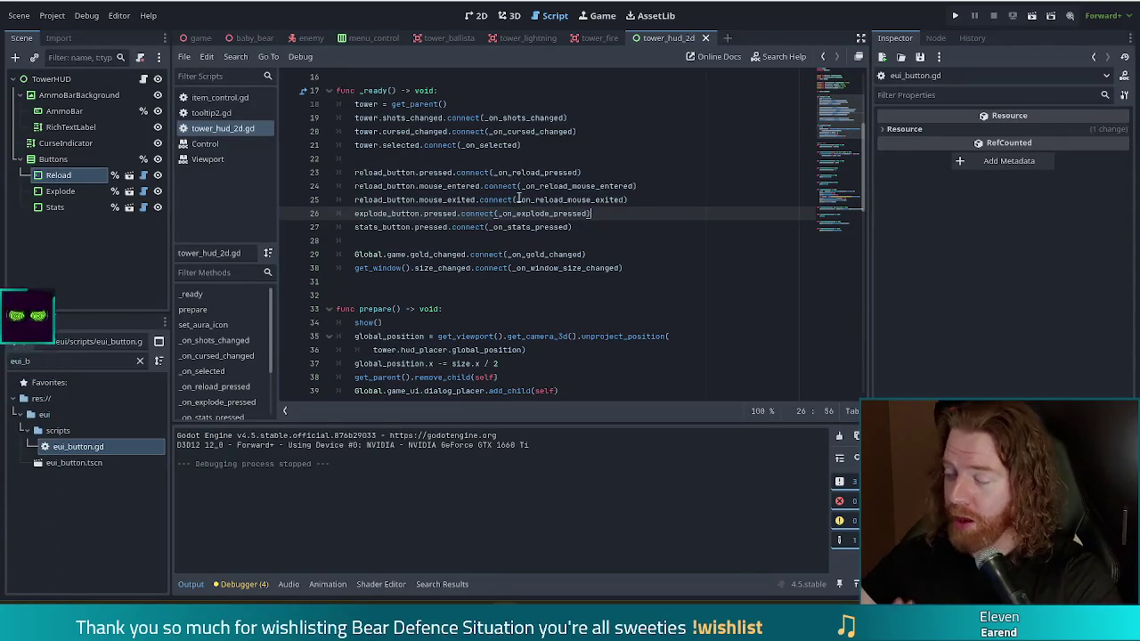
mouse_move(543, 172)
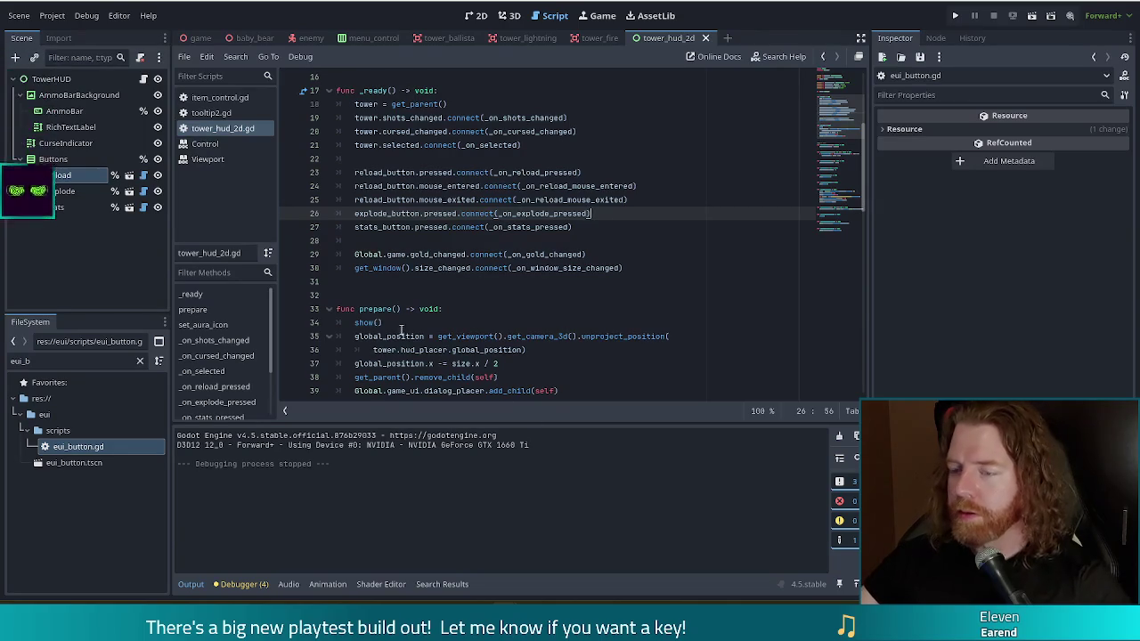
double_click(83, 463)
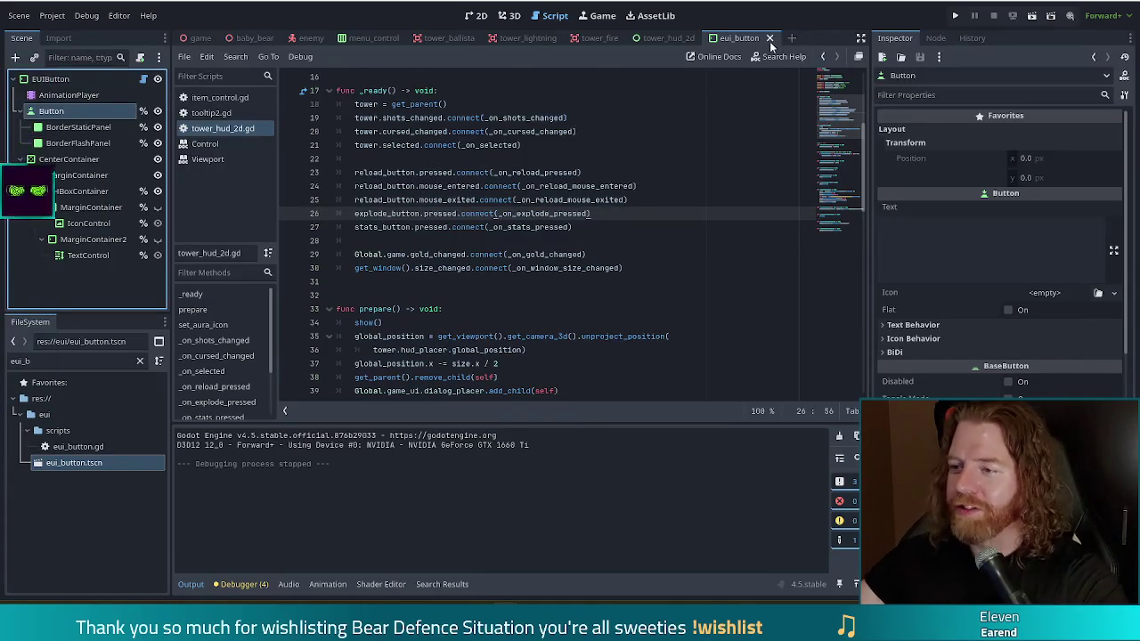
Close the eui_button scene tab, glance over eui_button.gd and item_control.gd, and return to tower_hud_2d.gd line 24
left_click(770, 38)
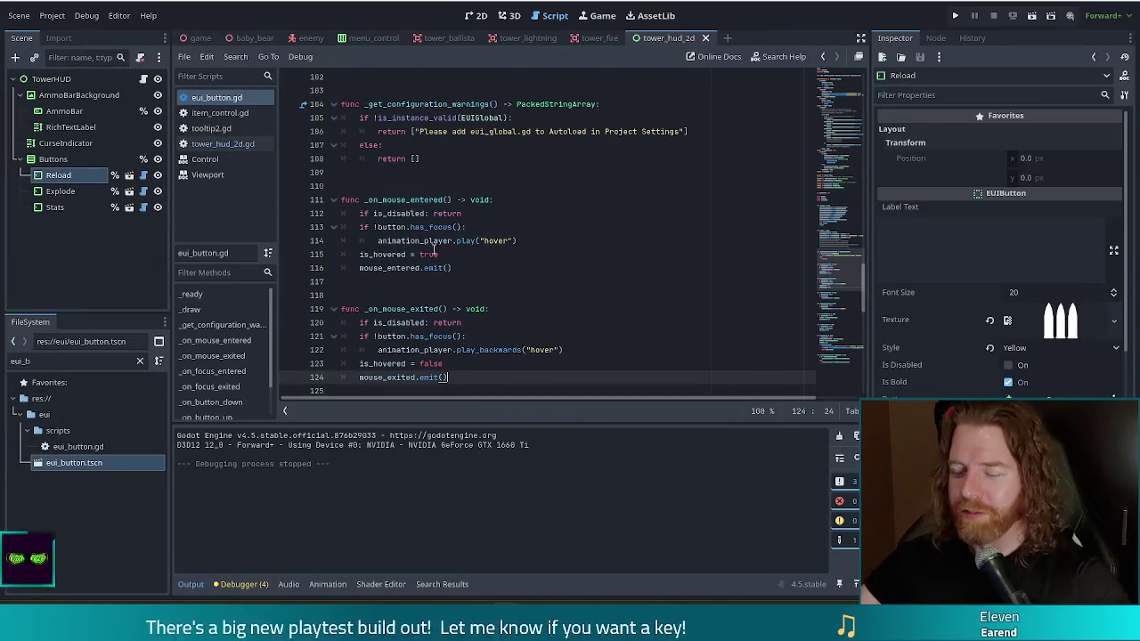
left_click(549, 226)
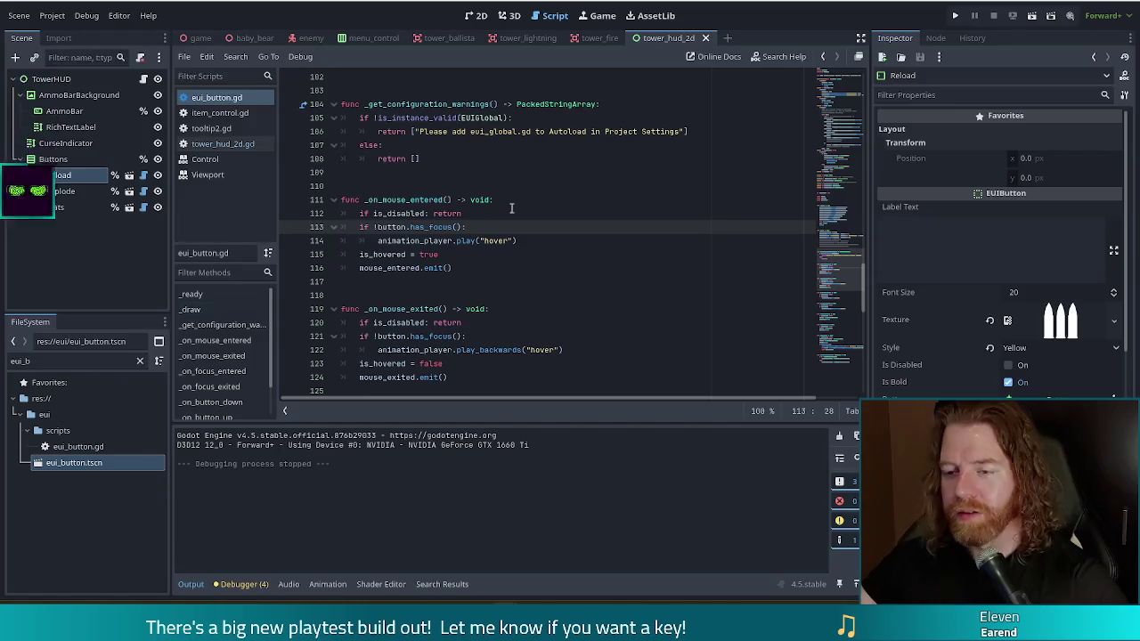
left_click(428, 213)
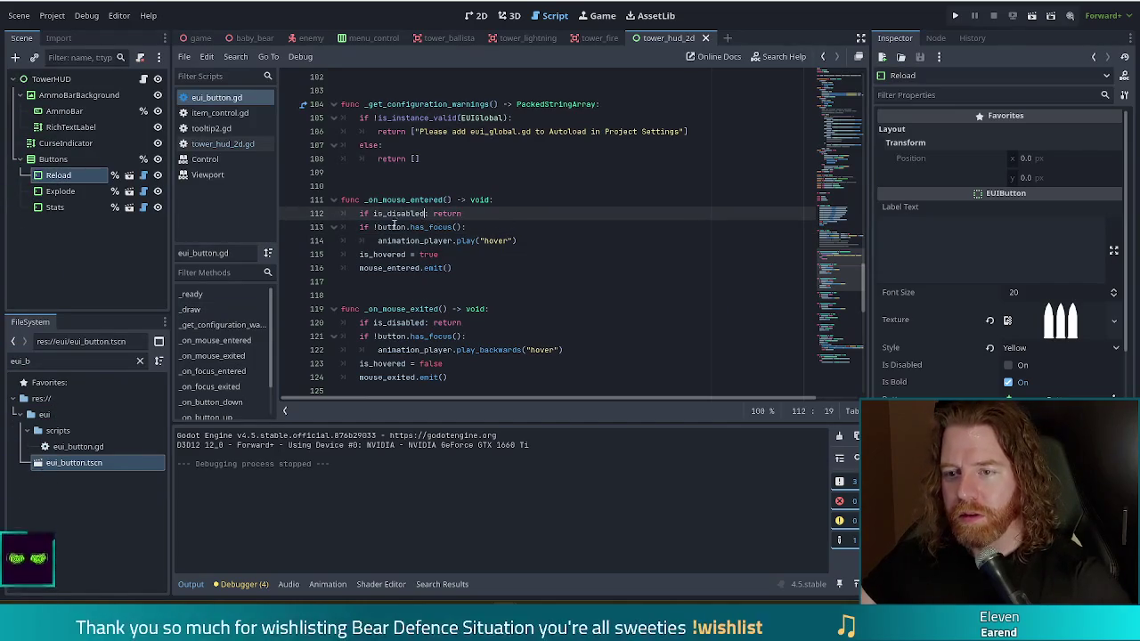
left_click(210, 113)
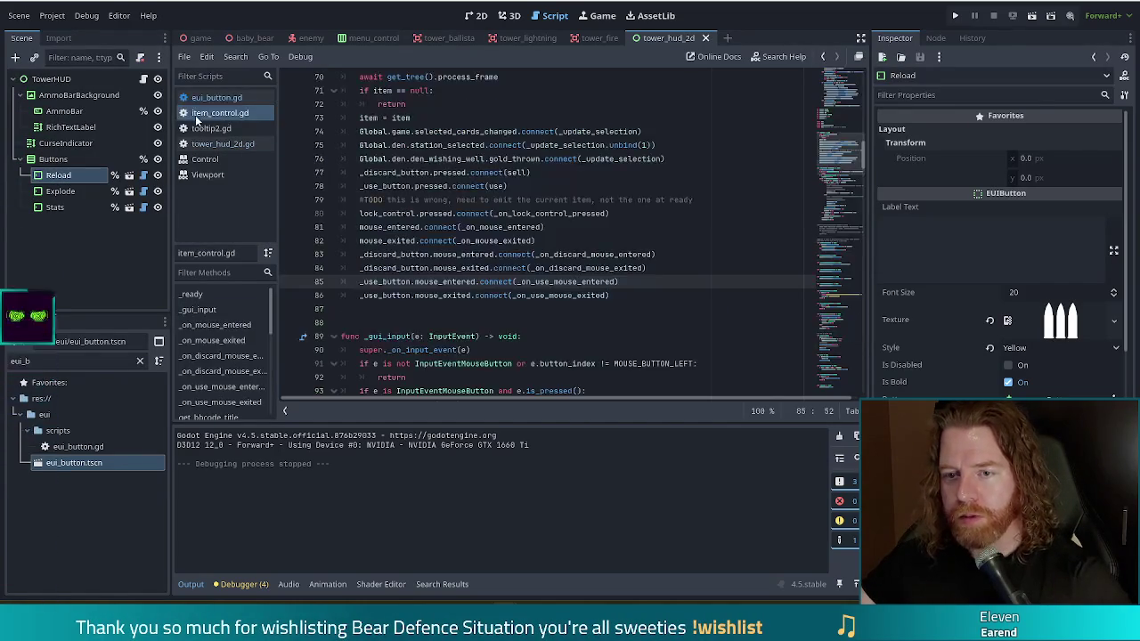
left_click(218, 143)
left_click(420, 186)
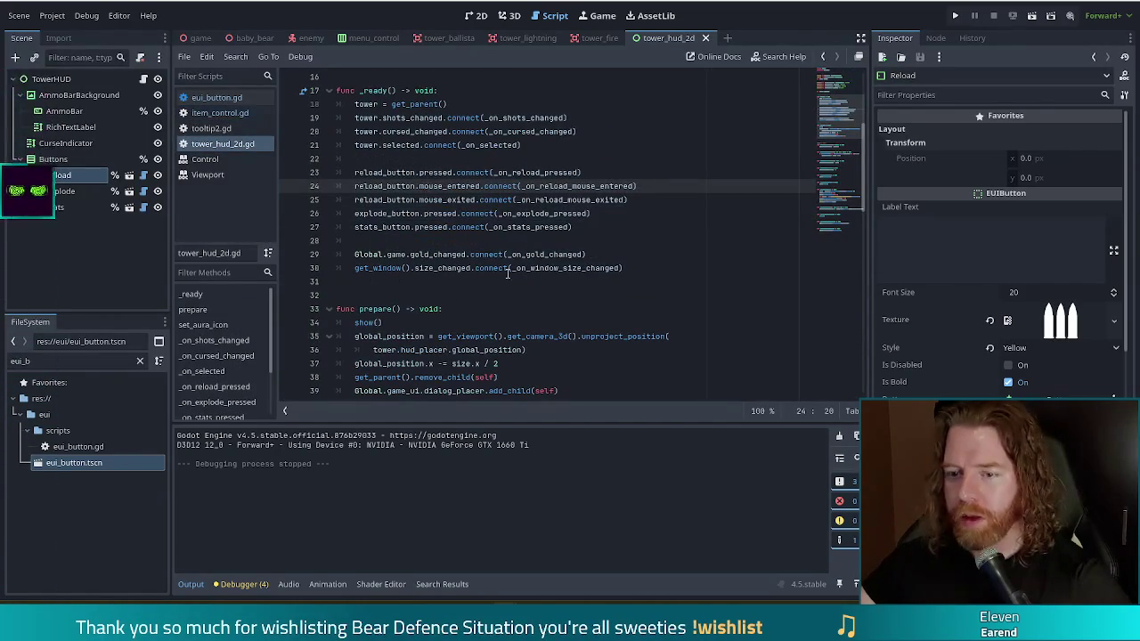
Scroll to prepare() in tower_hud_2d.gd and inspect its remove_child and add_child lines 37–38
scroll(513, 267, "down", 3)
left_click(442, 253)
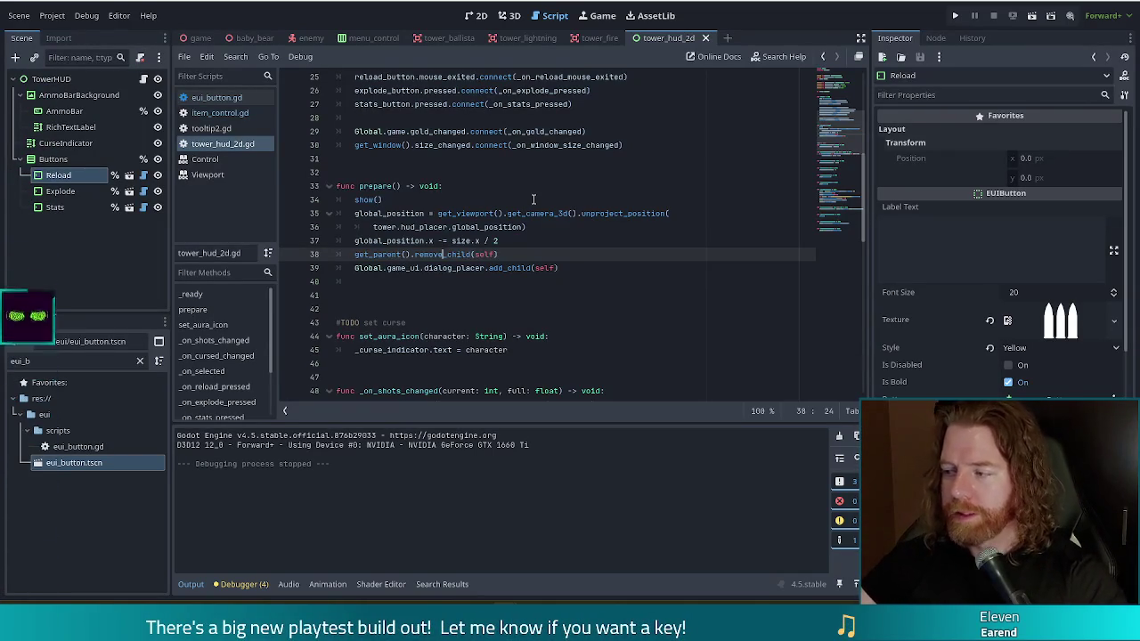
left_click(516, 242)
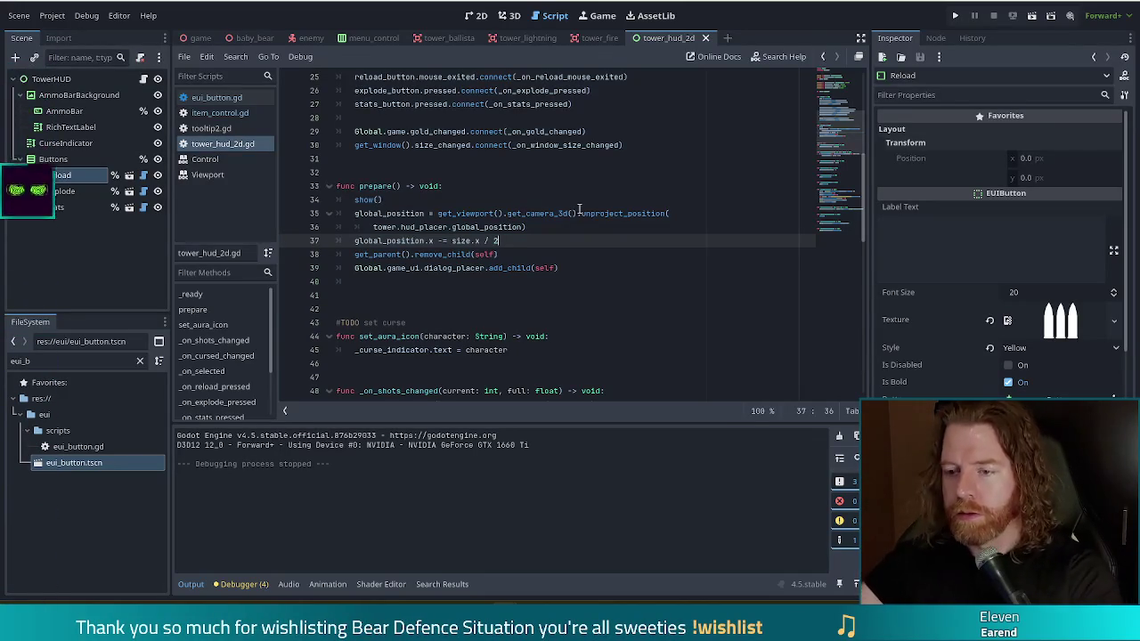
mouse_move(561, 217)
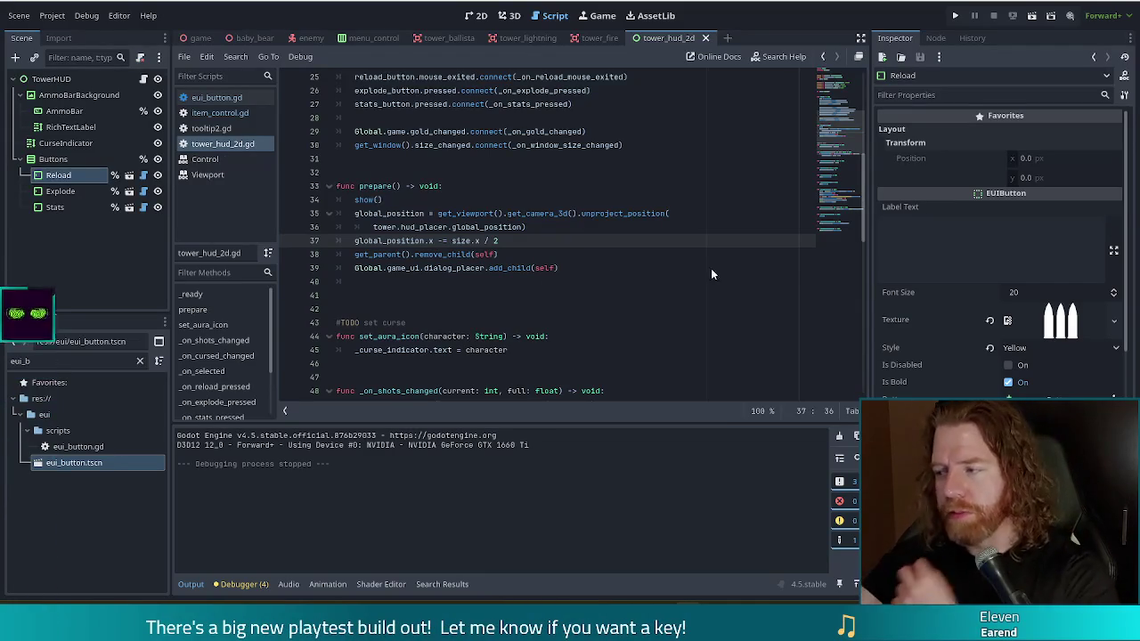
left_click(523, 247)
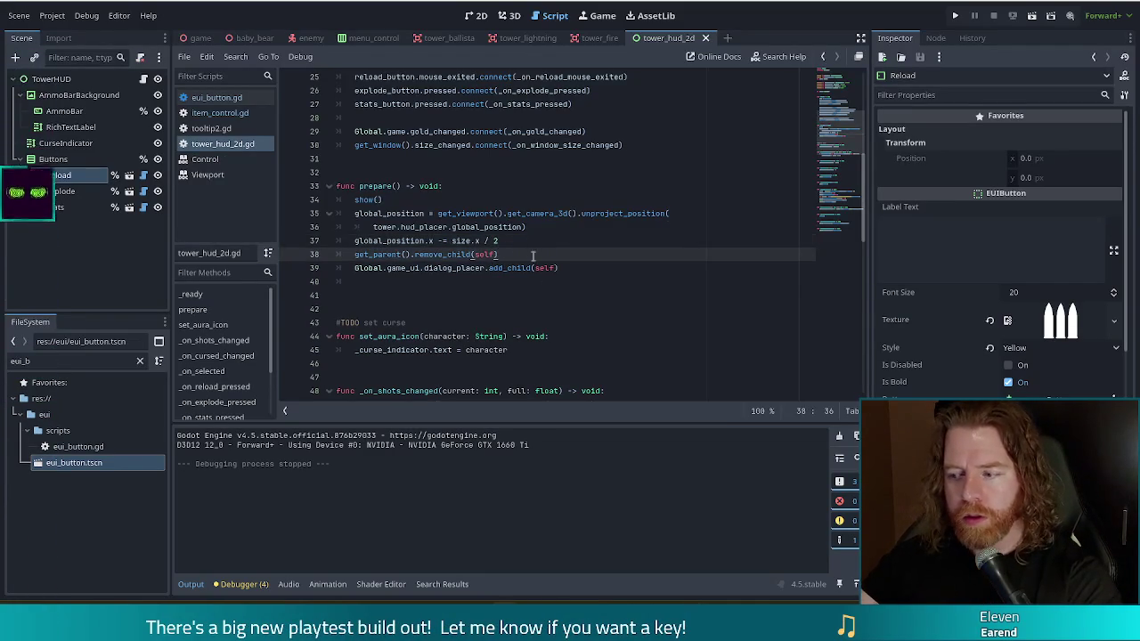
key("Down")
left_click(480, 253)
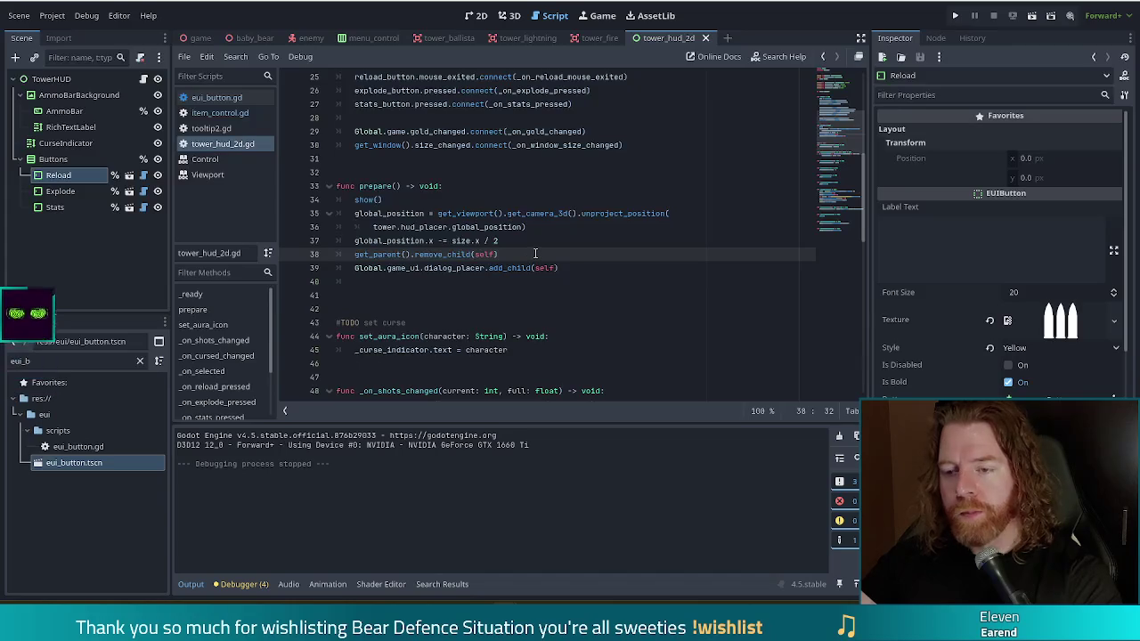
left_click(515, 242)
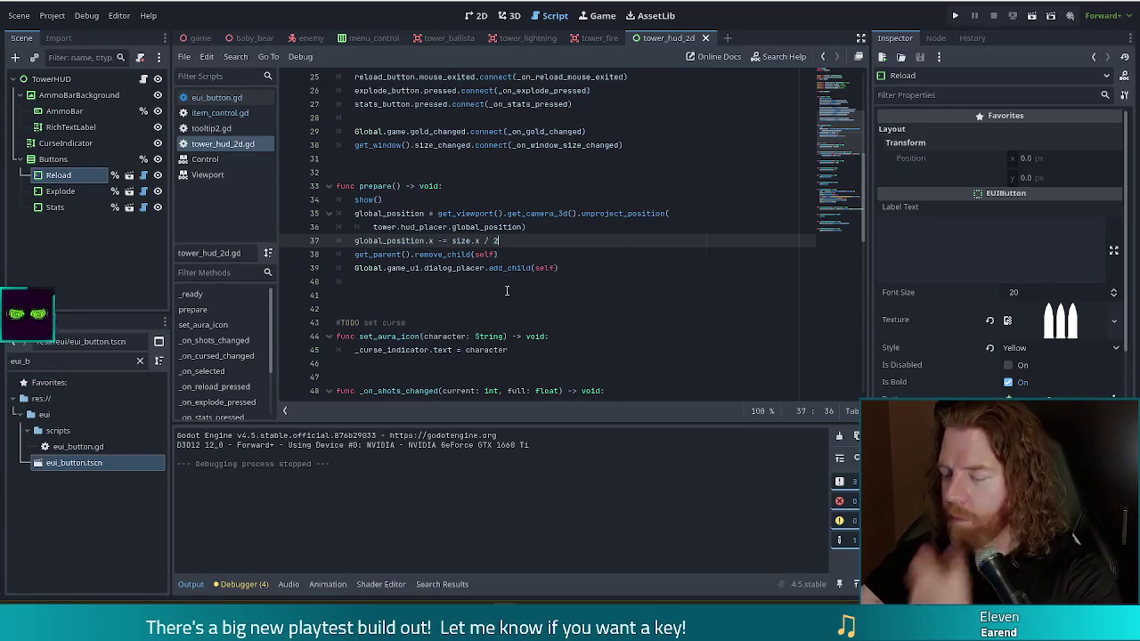
left_click(523, 258)
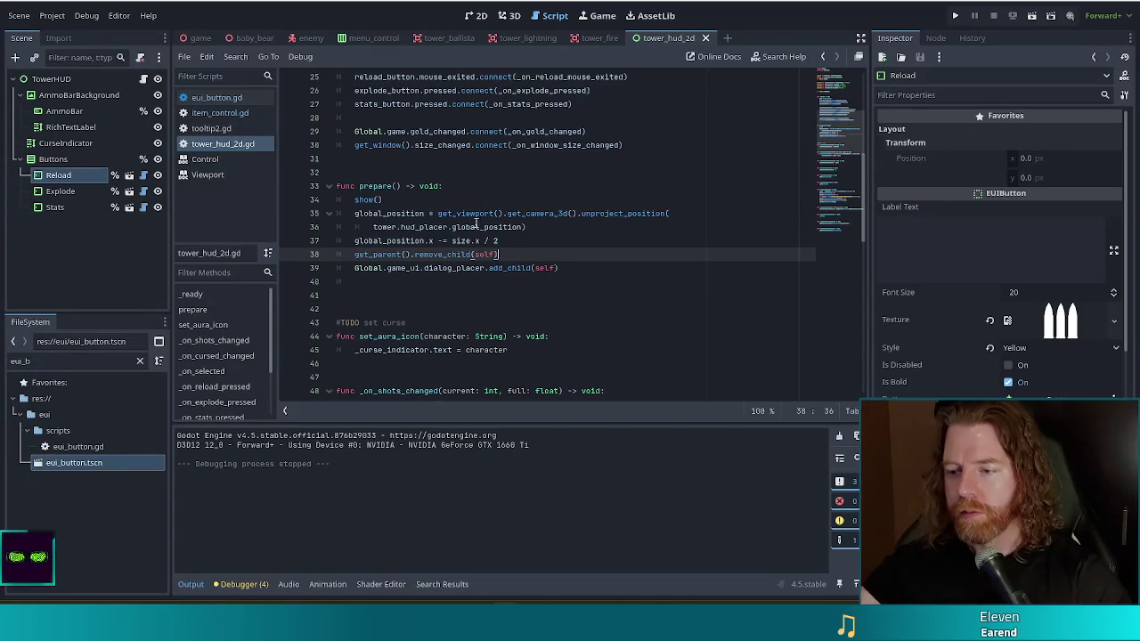
mouse_move(482, 201)
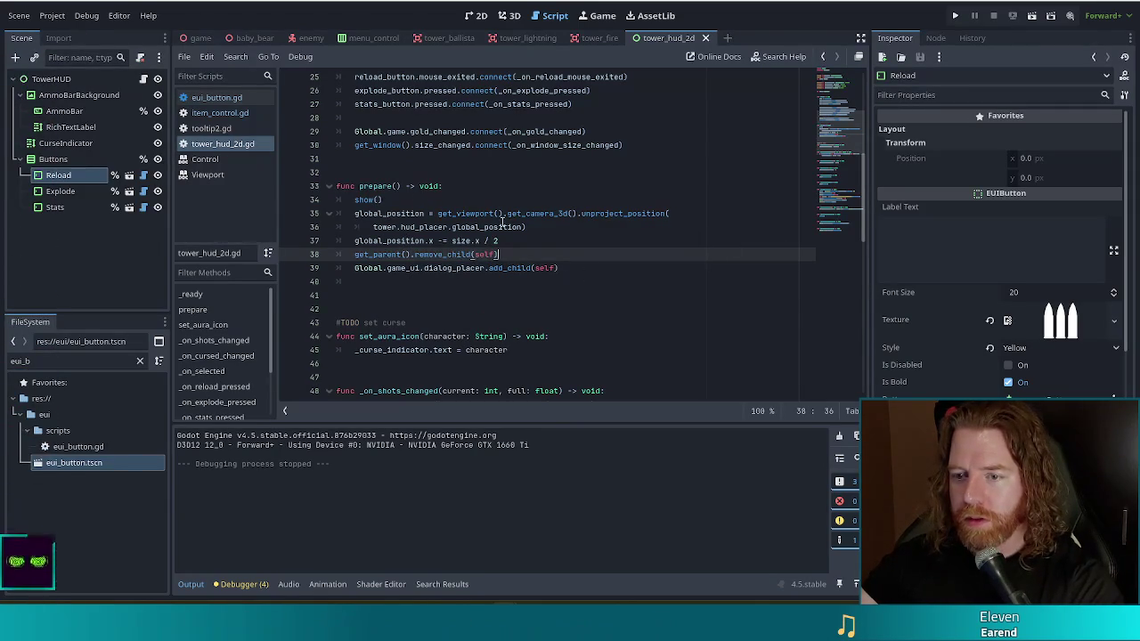
left_click(606, 234)
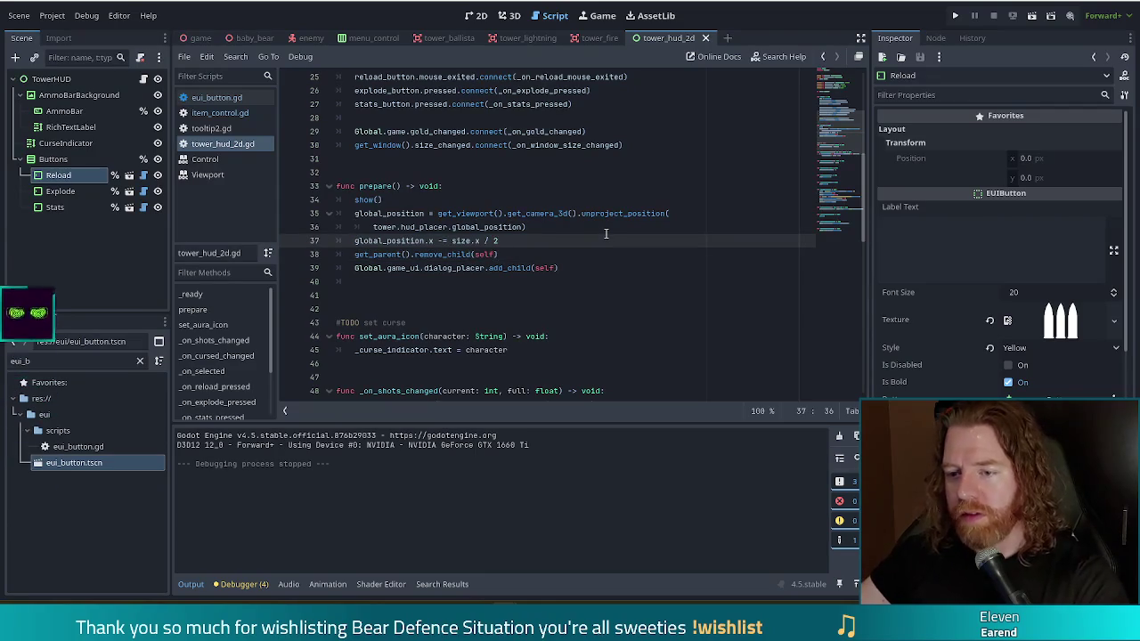
Add the condition `if get_parent() is Node3D:` on line 38 of prepare()
key("Return")
type("if r")
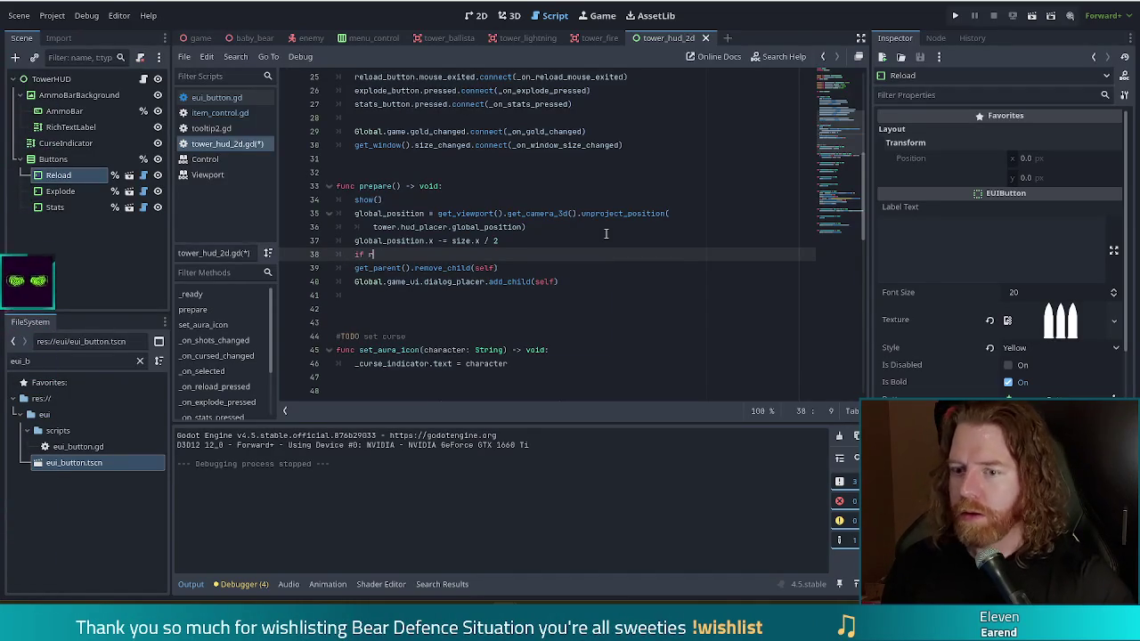
key("BackSpace")
type("get_p")
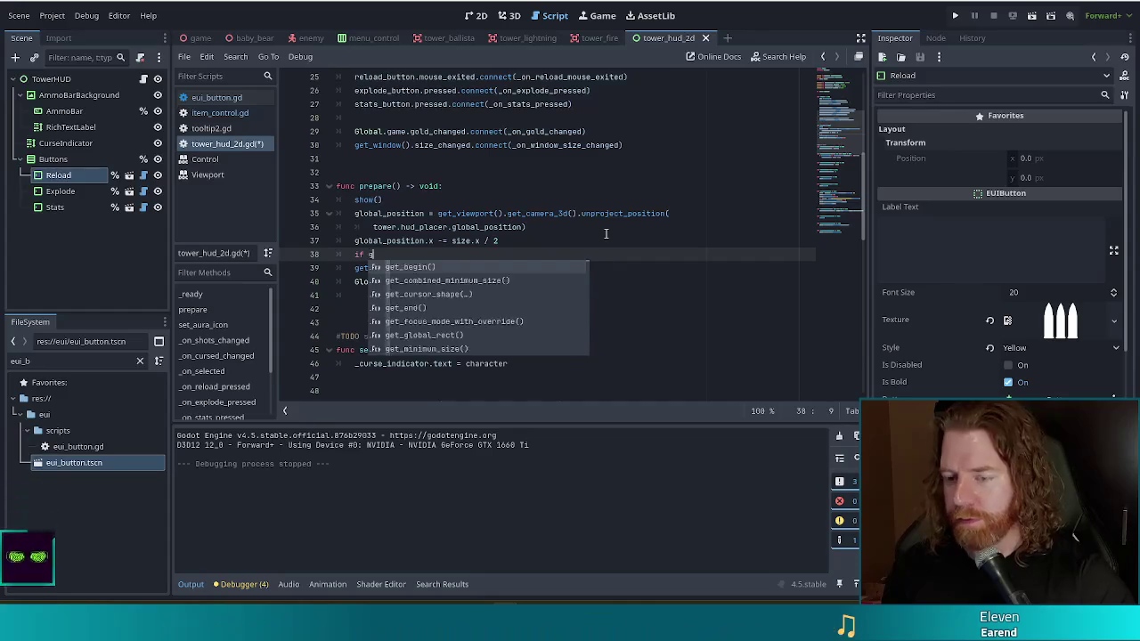
type("ar")
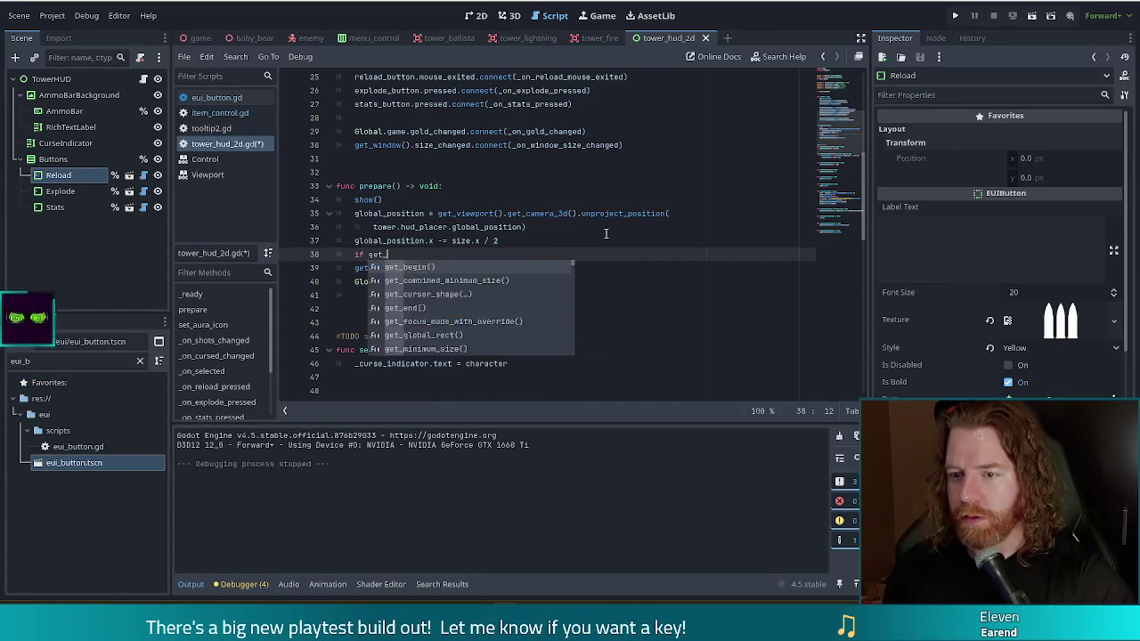
key("Down")
key("Down")
key("Return")
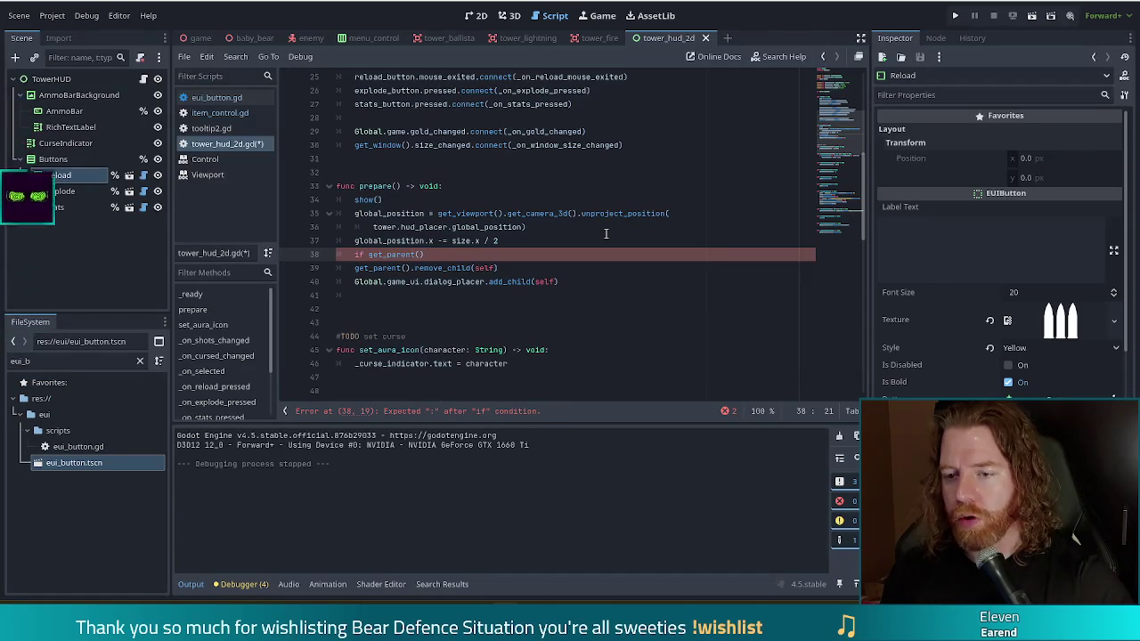
type("is Co")
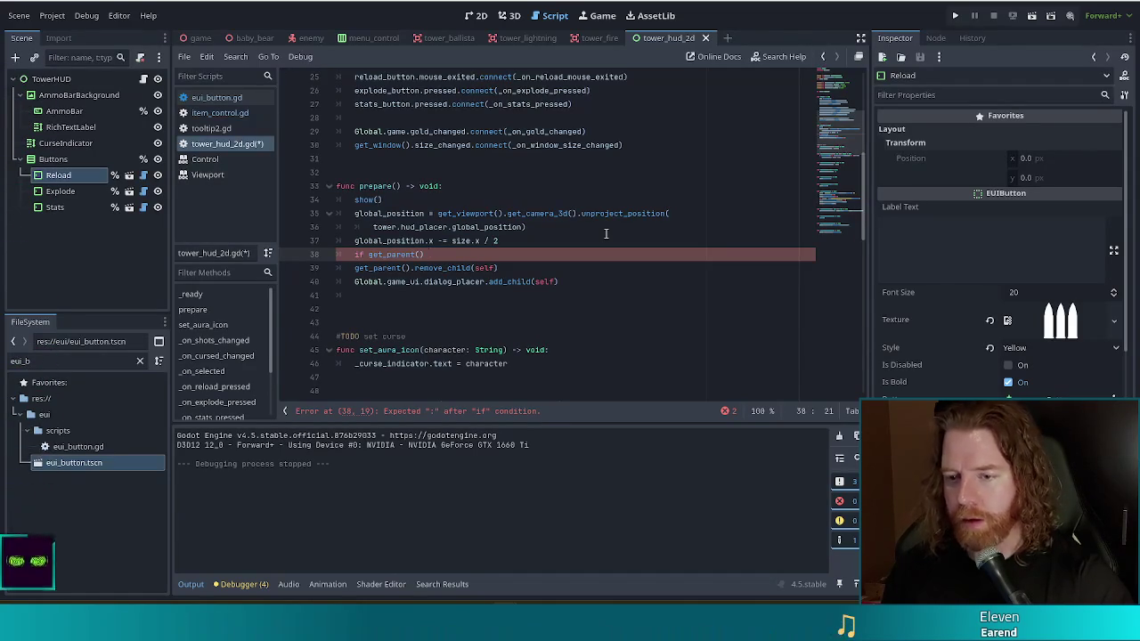
type("ntr")
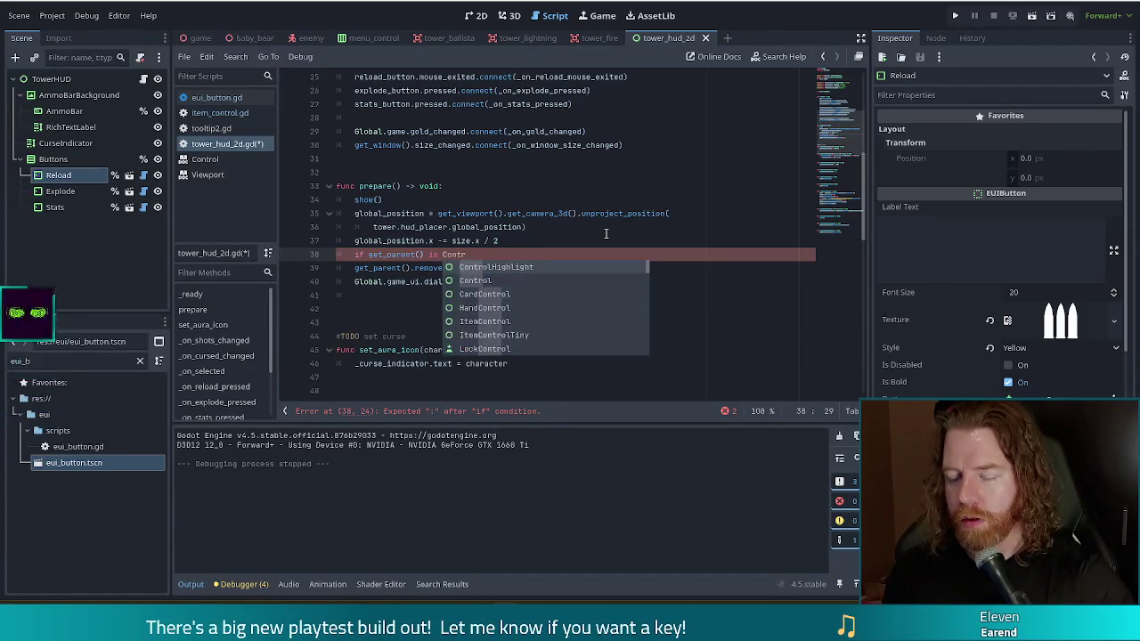
key("BackSpace")
key("BackSpace")
key("BackSpace")
type("Node")
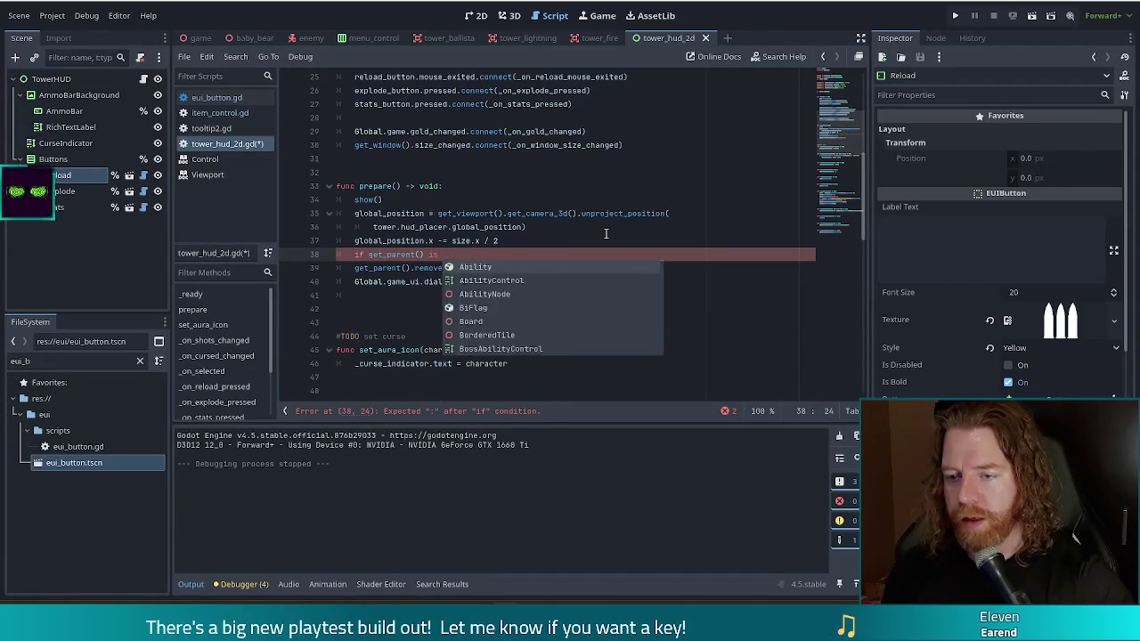
type("3D:")
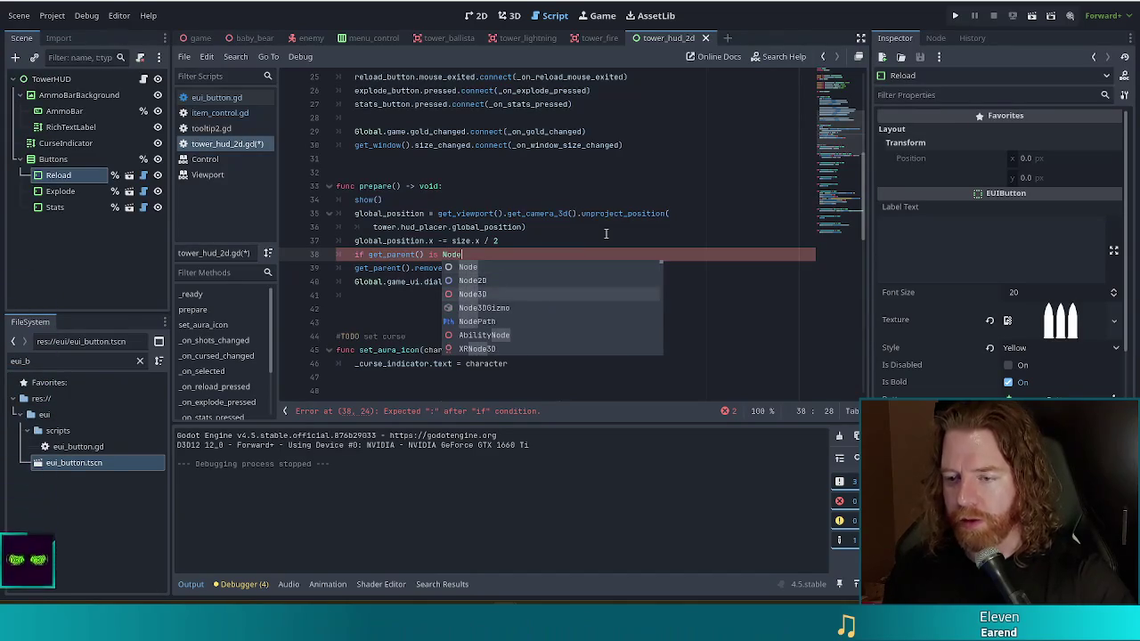
Indent lines 39–40 under the Node3D check and save tower_hud_2d.gd
key("Escape")
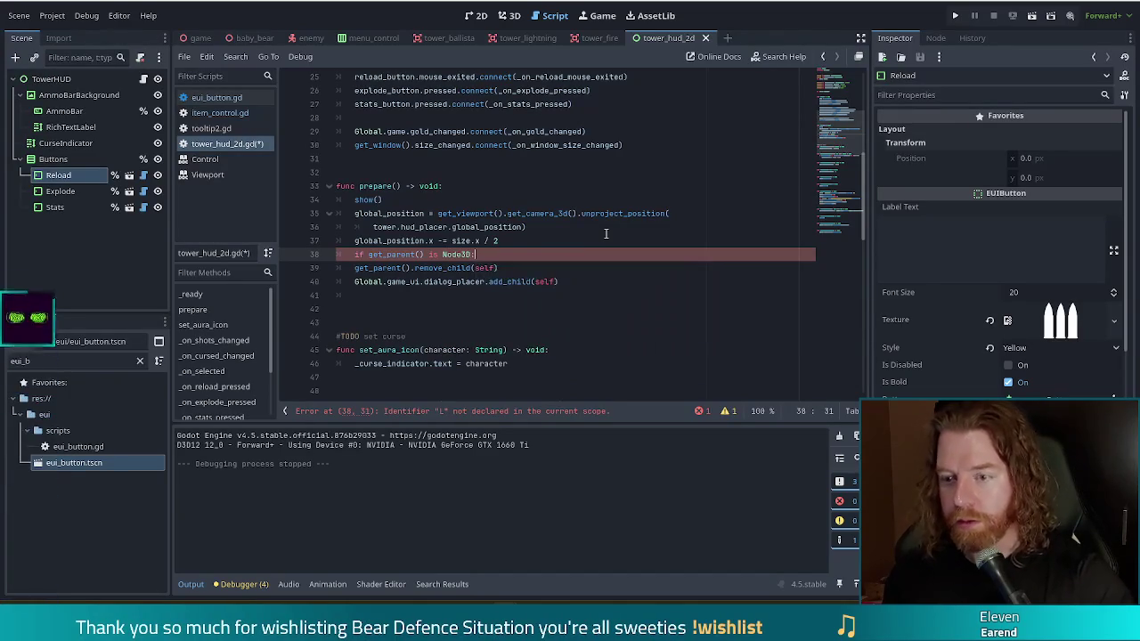
key("Down")
key("shift+Down")
key("Tab")
key("ctrl+s")
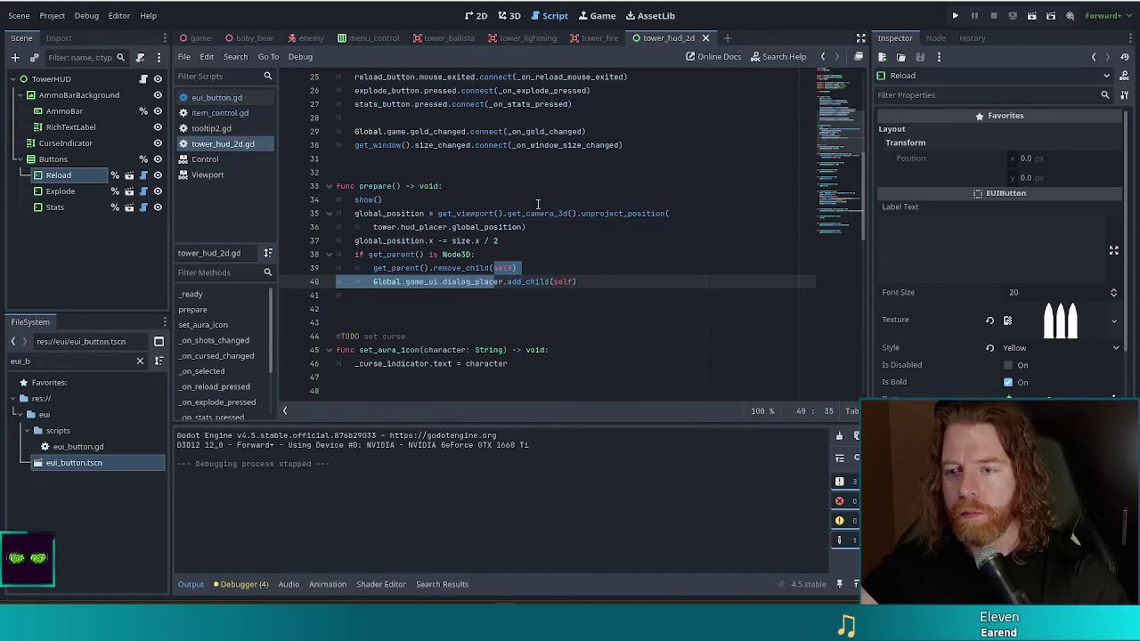
scroll(541, 234, "up", 6)
scroll(539, 234, "down", 5)
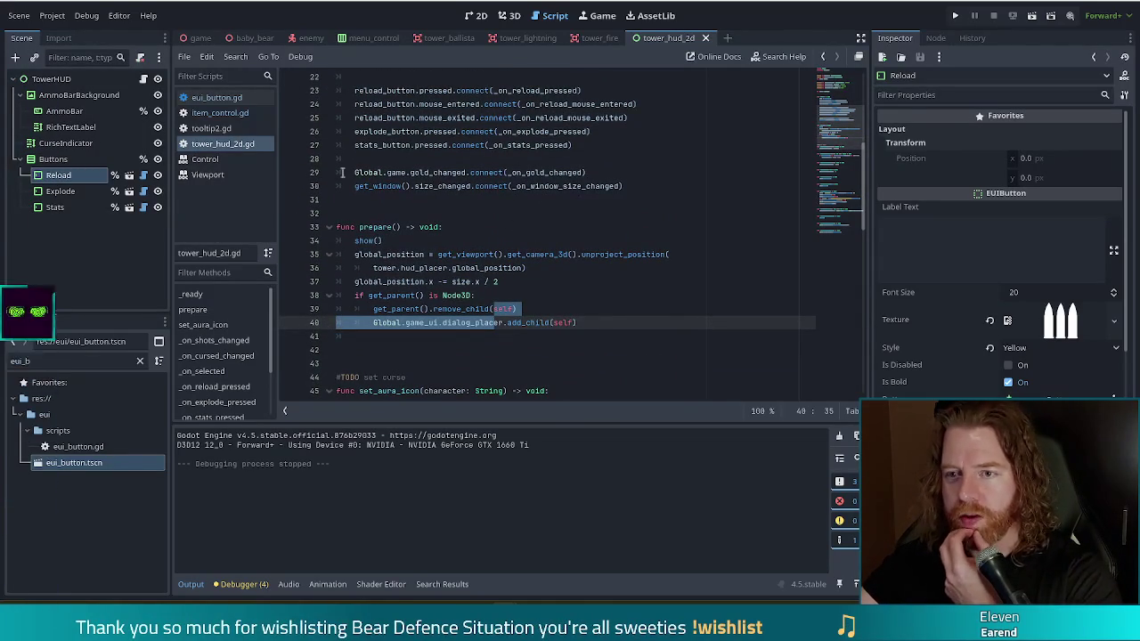
left_click(430, 39)
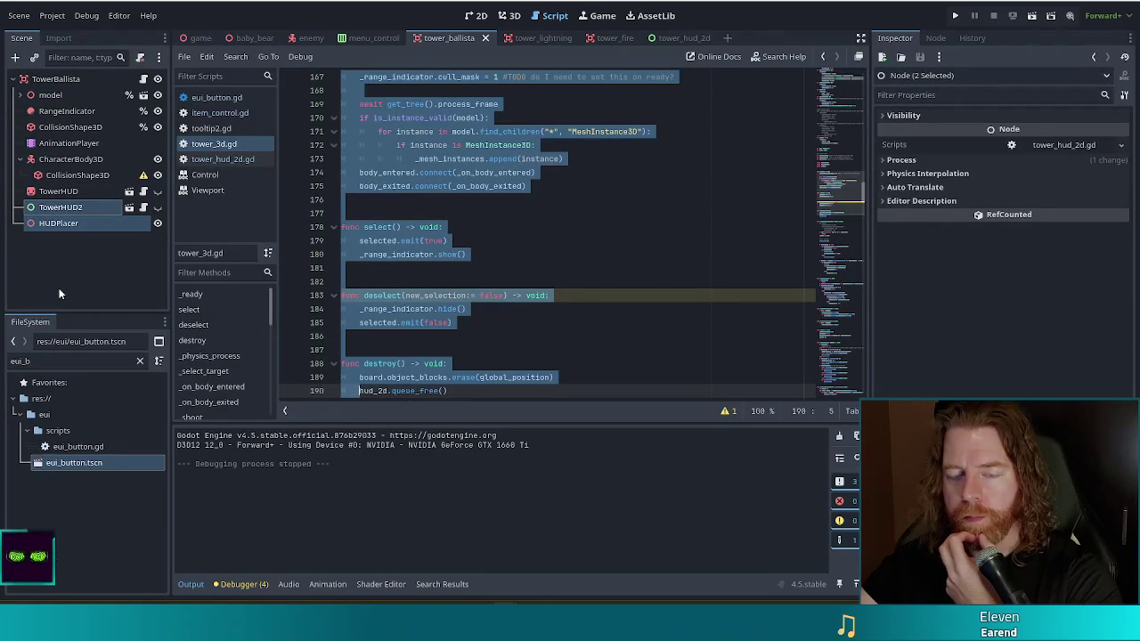
Run the project with F5 to test the Node3D-only reparenting change
key("F5")
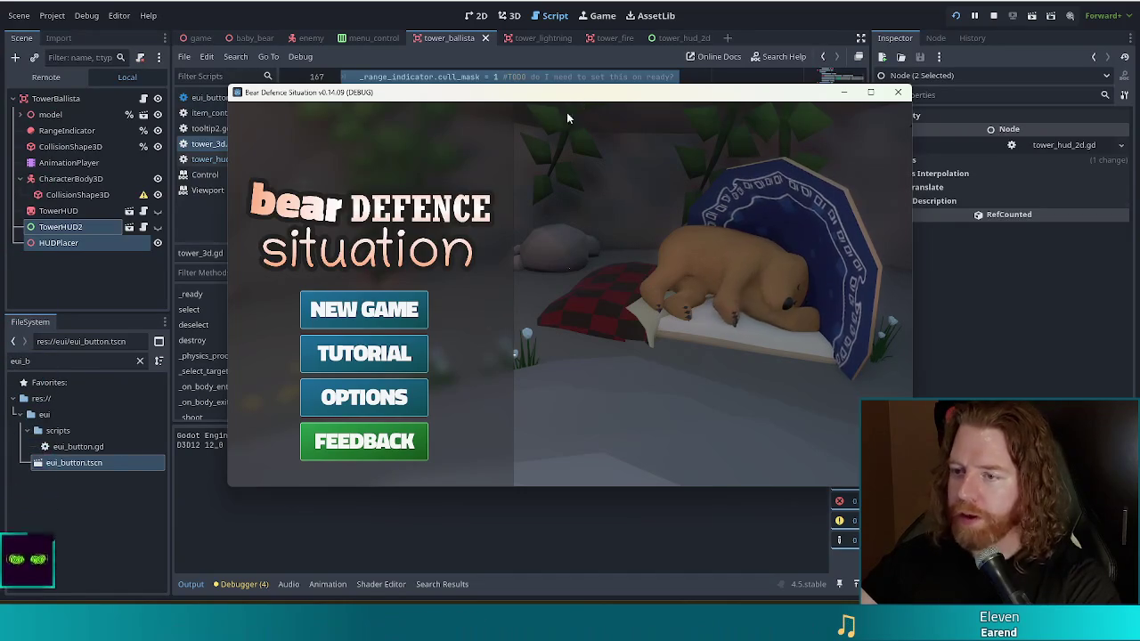
Start a new game and place a Ballista Tower on the level 1 map
left_click(347, 312)
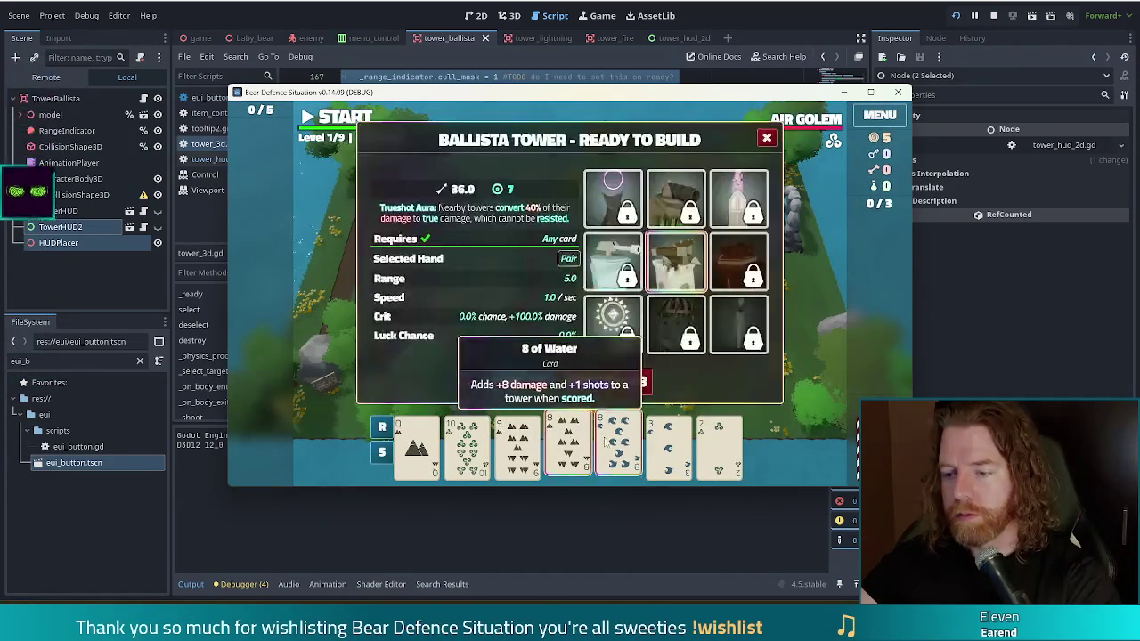
left_click(522, 382)
left_click(584, 306)
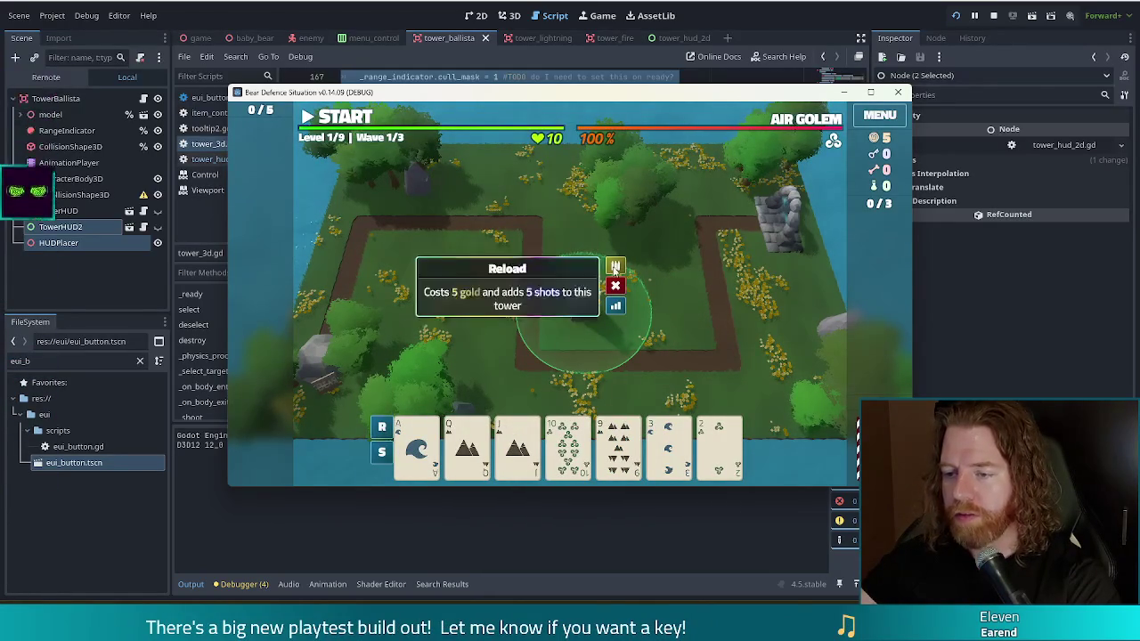
Build a Ballista Tower from the 10 of Wind card, deselect it, then stop the game
left_click(568, 443)
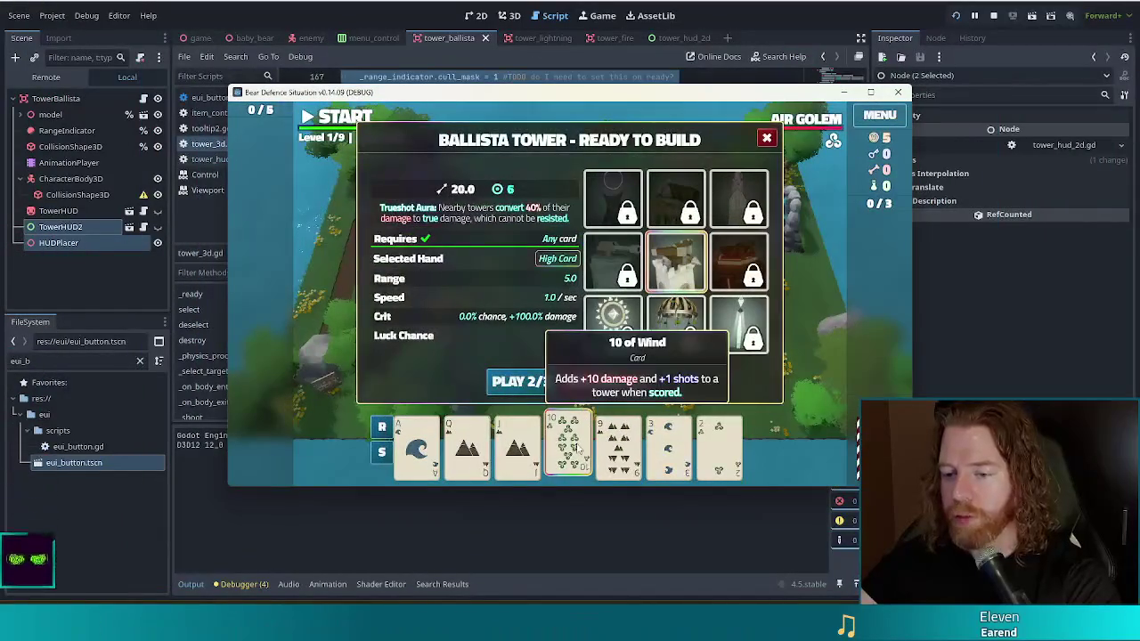
left_click(577, 449)
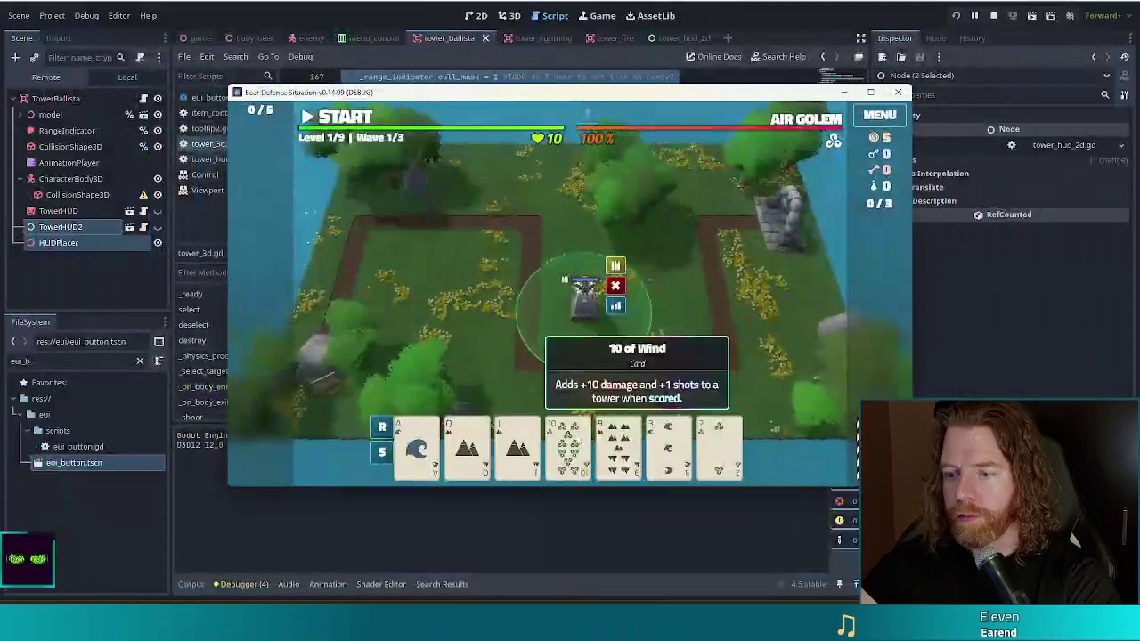
left_click(567, 443)
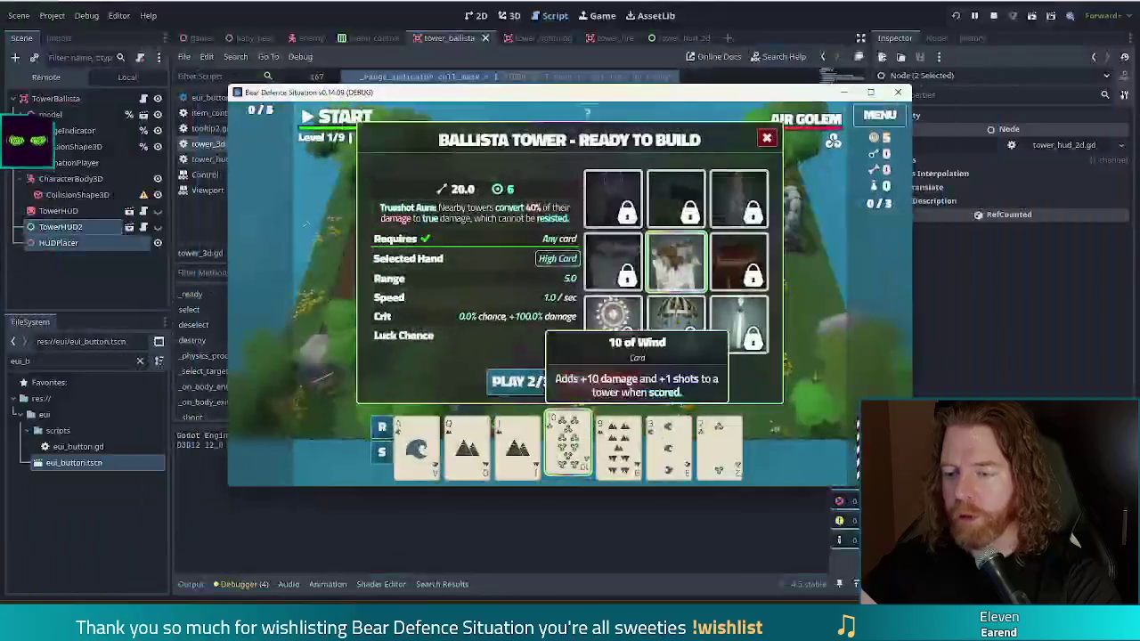
left_click(516, 381)
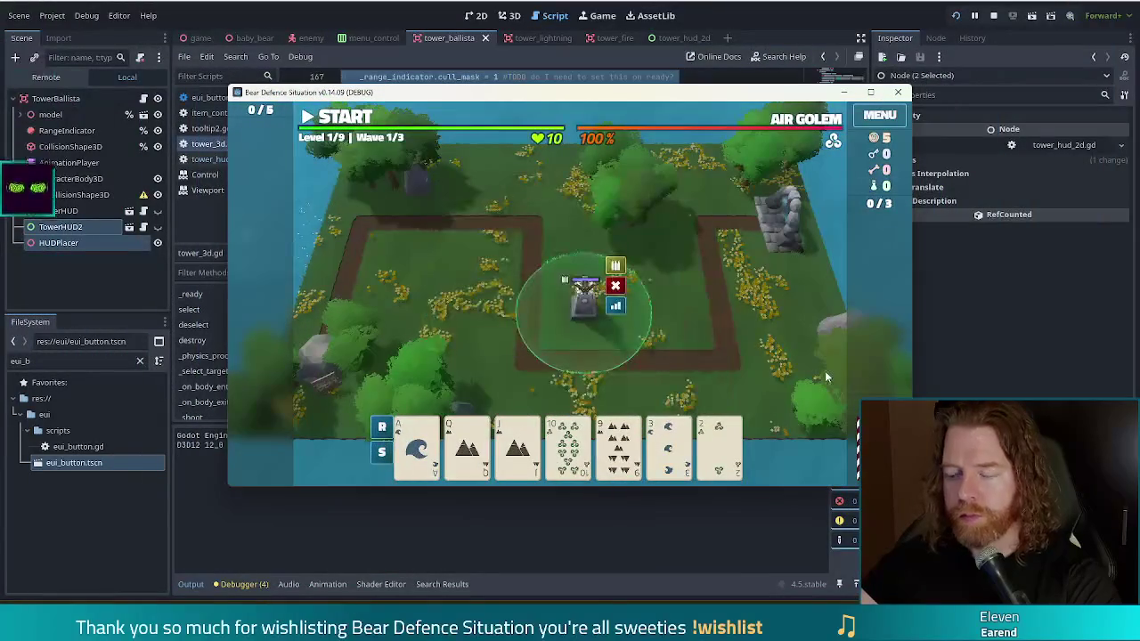
left_click(699, 330)
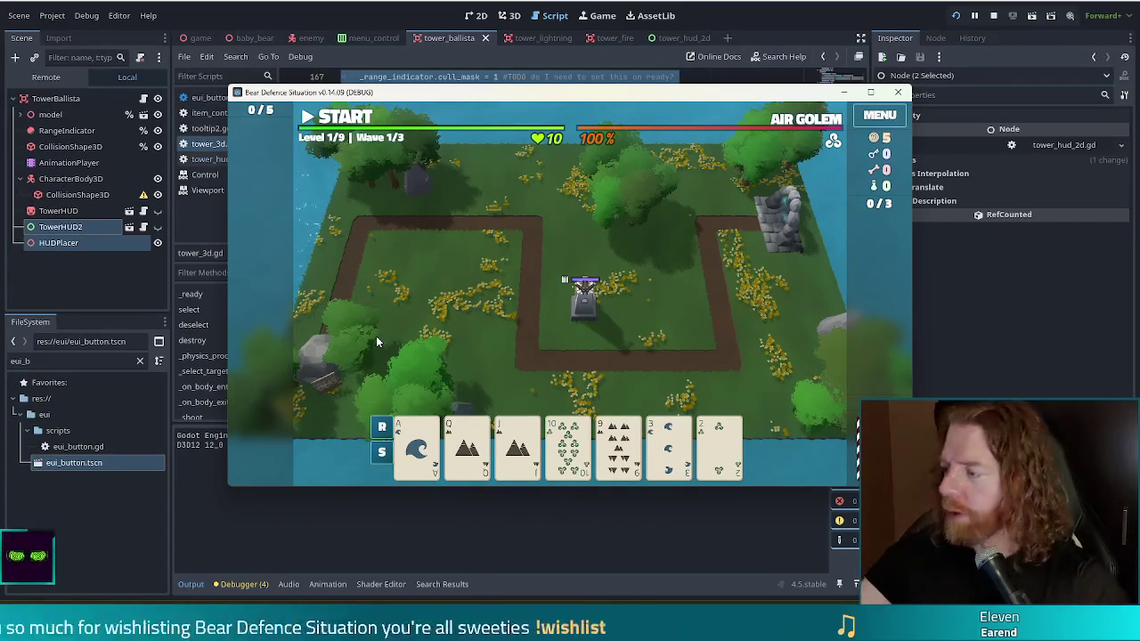
left_click(993, 18)
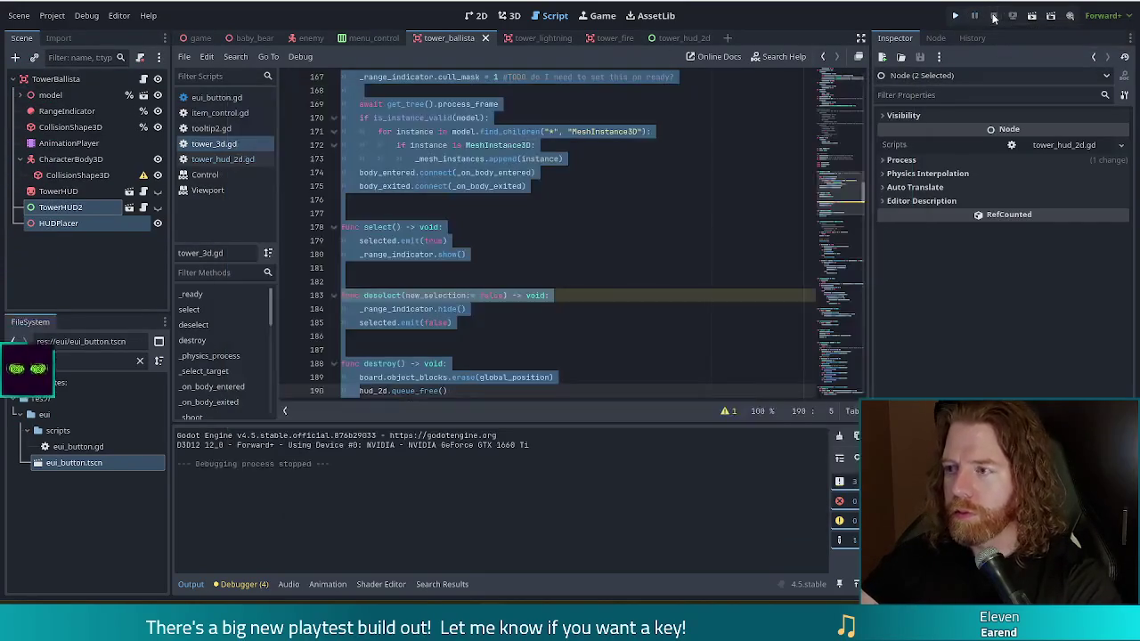
Place the caret around deselect(new_selection) in tower_3d.gd, then relaunch the project
left_click(551, 295)
left_click(406, 295)
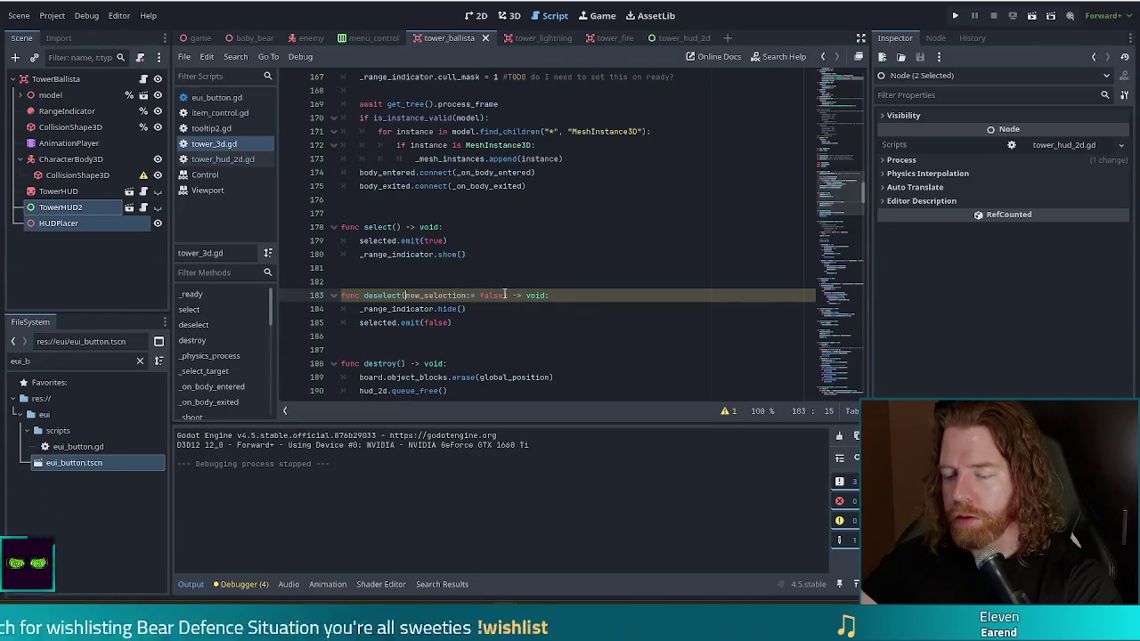
left_click(470, 295)
key("Up")
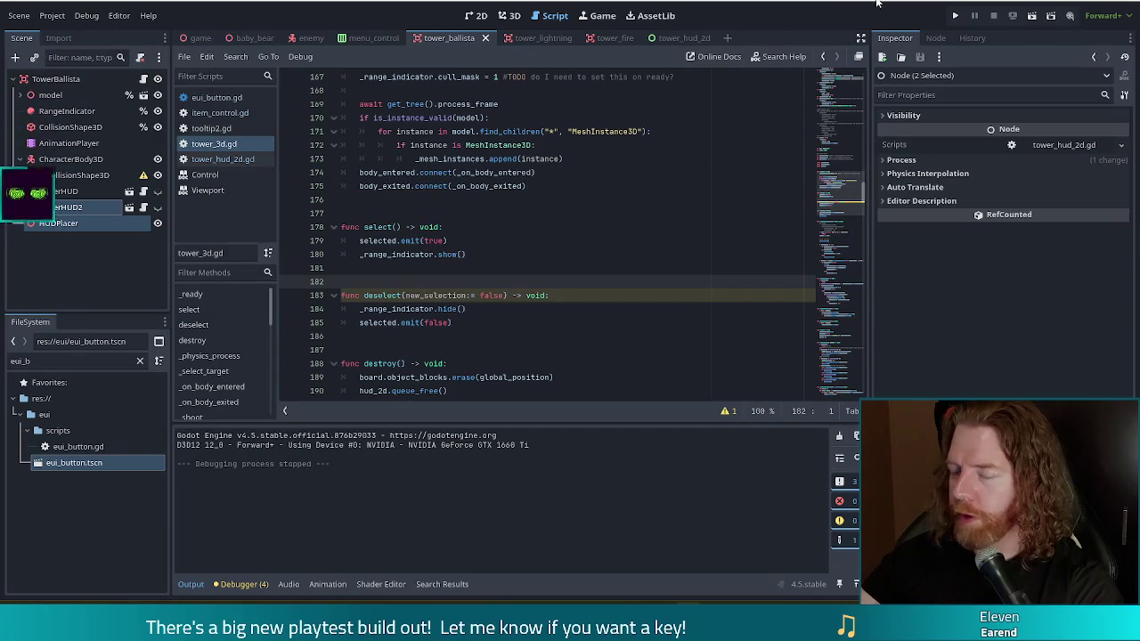
left_click(957, 16)
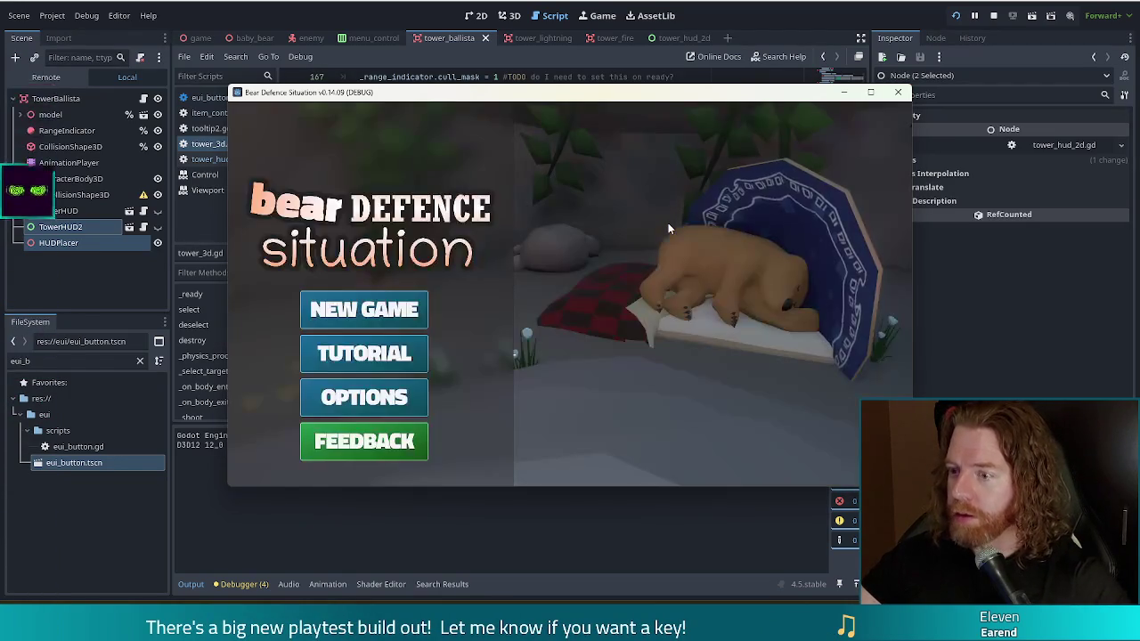
Start a new game, play the pair of 8s as a Ballista Tower mid-map, and select it
left_click(354, 314)
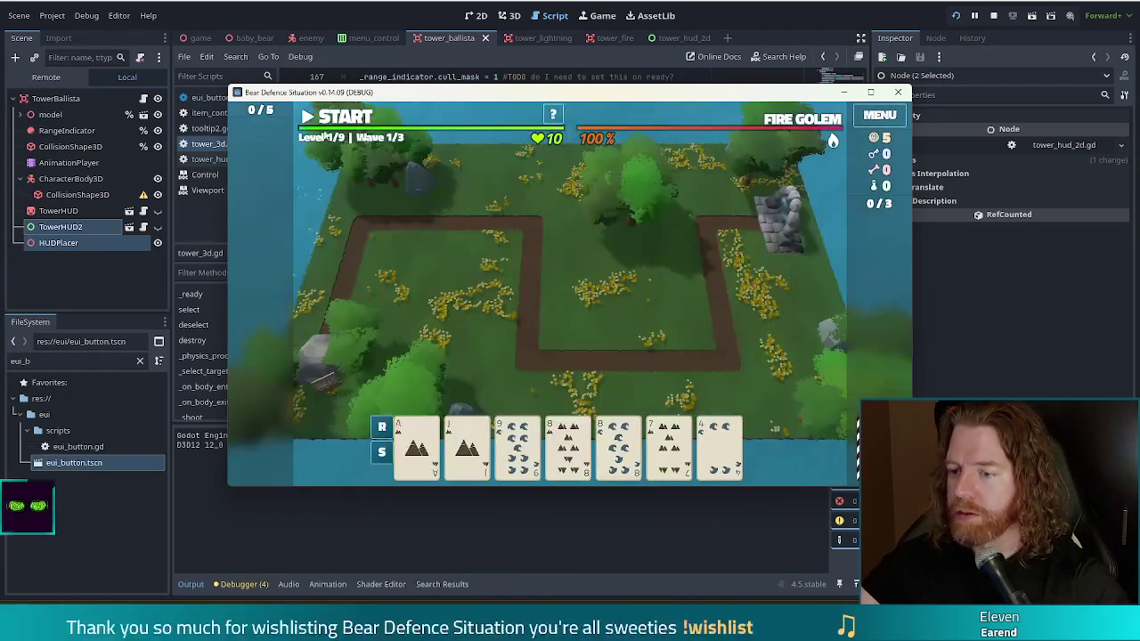
left_click(568, 445)
left_click(618, 445)
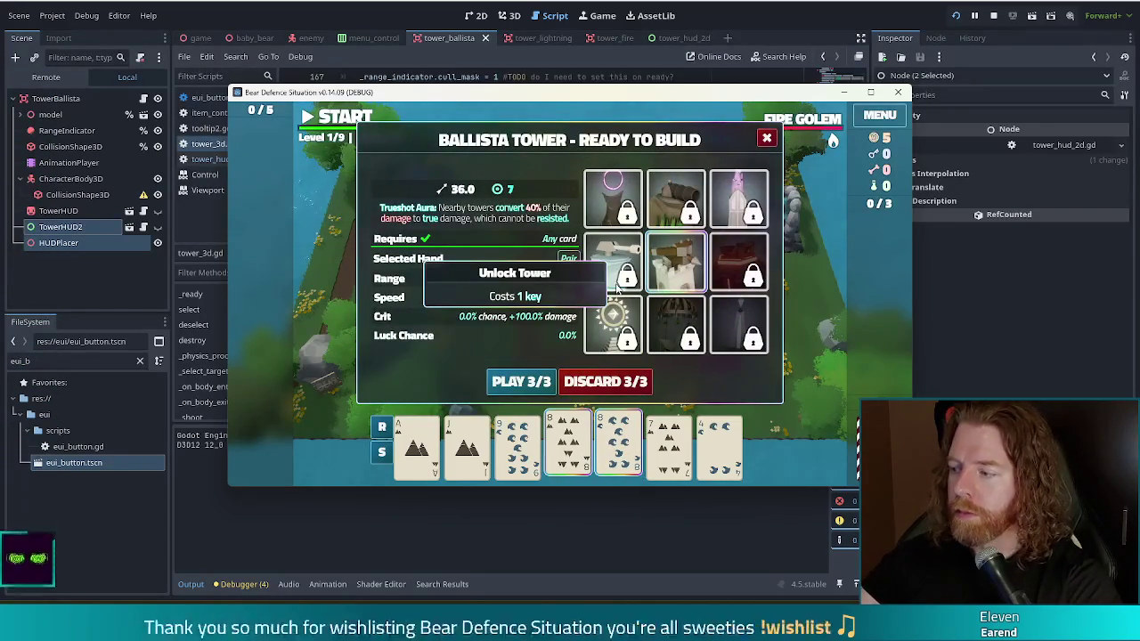
mouse_move(608, 291)
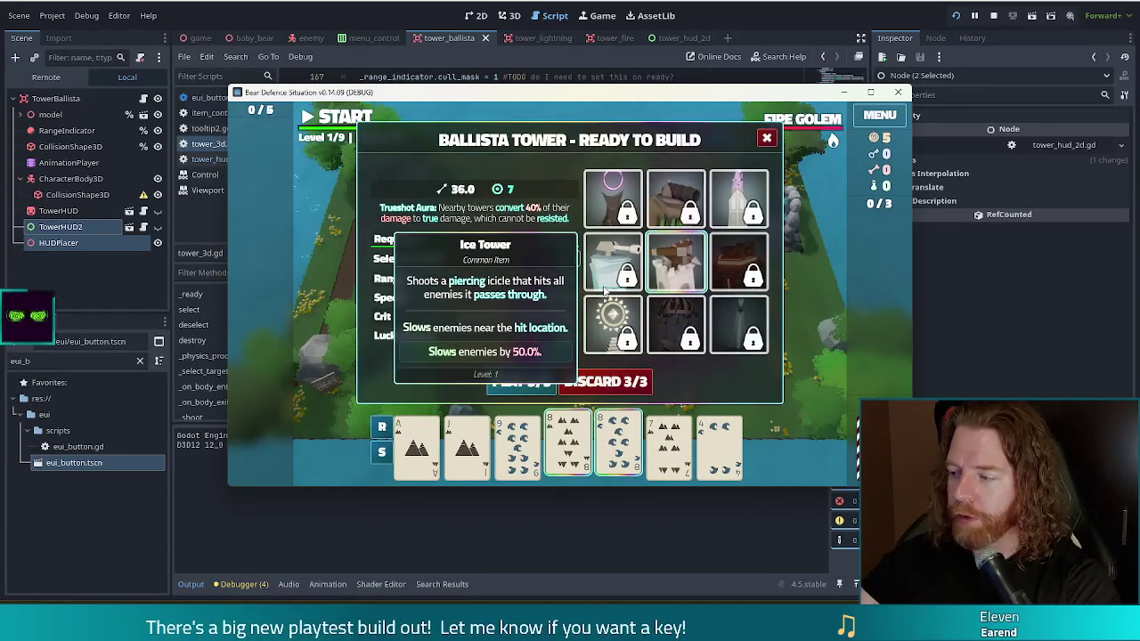
left_click(524, 383)
left_click(581, 316)
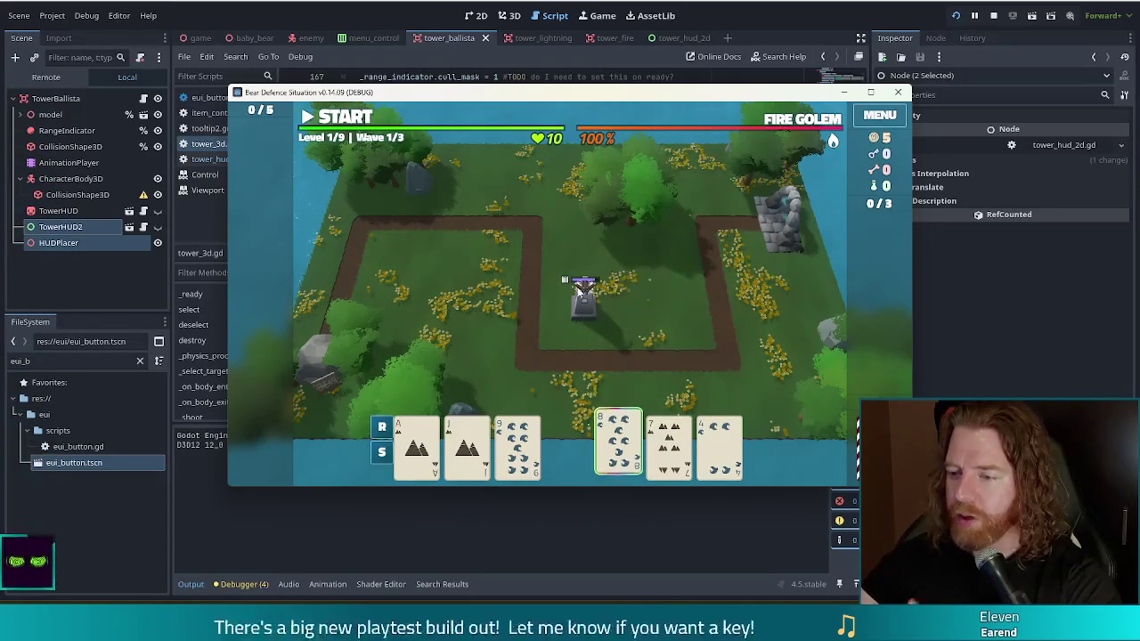
left_click(579, 312)
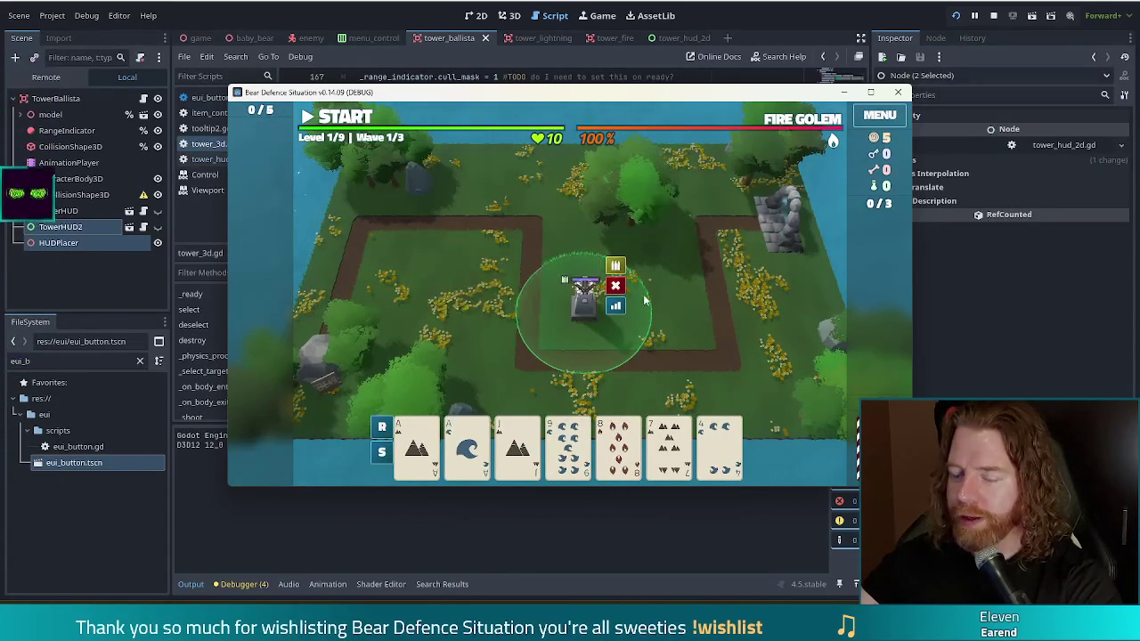